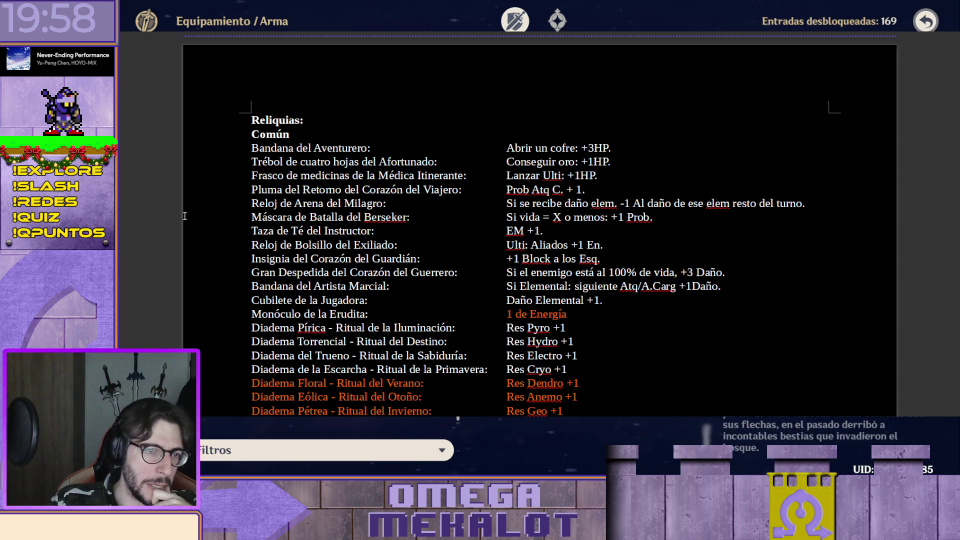
{"action": "scroll", "coordinate": [550, 149], "scroll_direction": "down", "scroll_amount": 2}
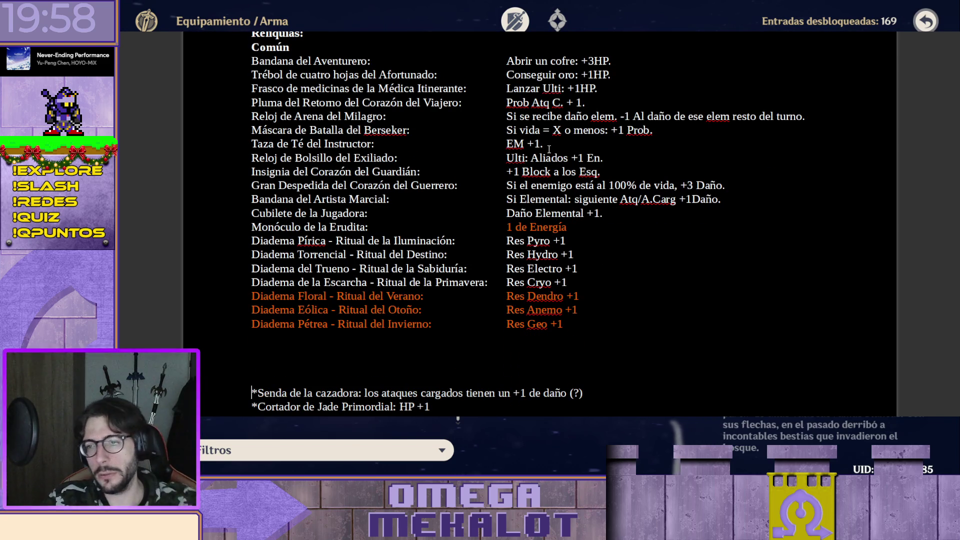
{"action": "scroll", "coordinate": [532, 149], "scroll_direction": "down", "scroll_amount": 3}
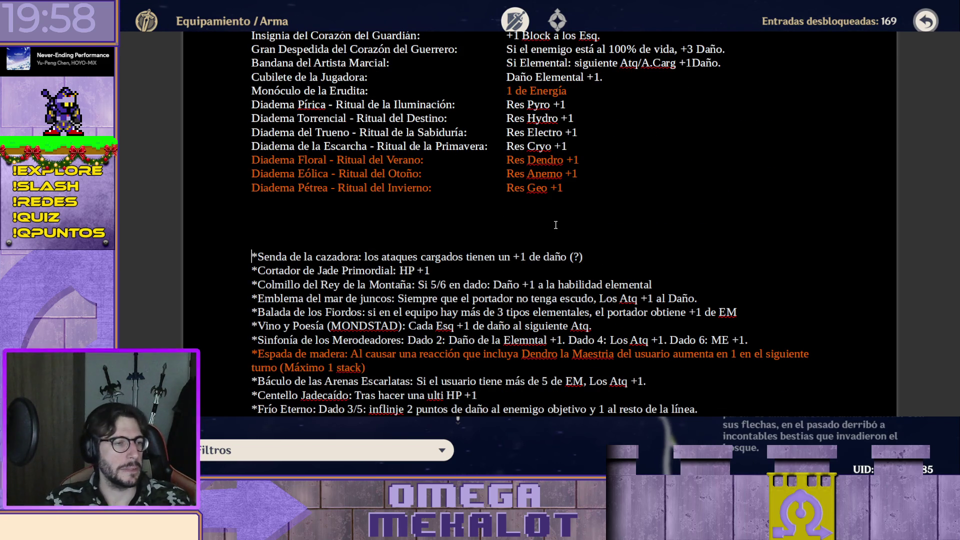
{"action": "scroll", "coordinate": [394, 158], "scroll_direction": "down", "scroll_amount": 2}
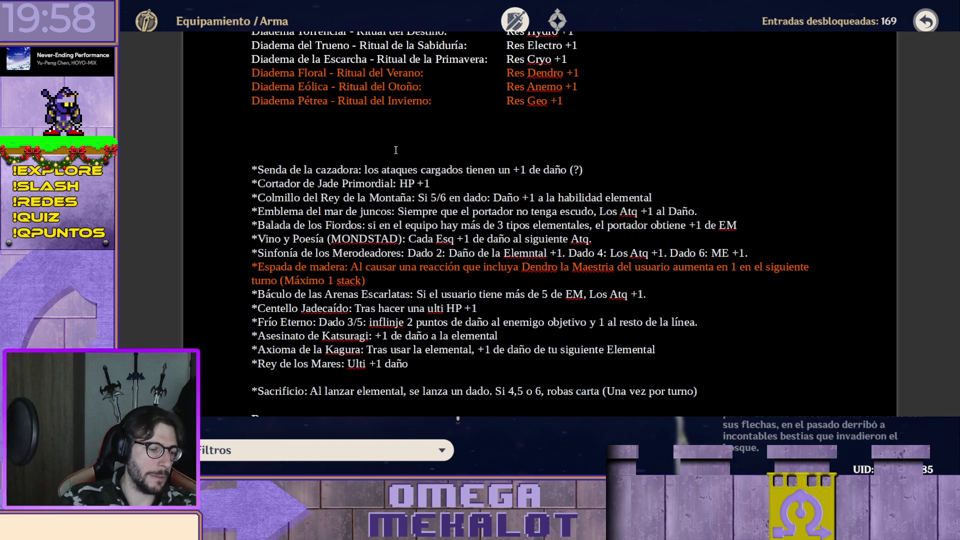
- Add the heading 'Armas:' on the blank line above *Senda de la cazadora
{"action": "left_click", "coordinate": [394, 156]}
{"action": "type", "text": "Armas"}
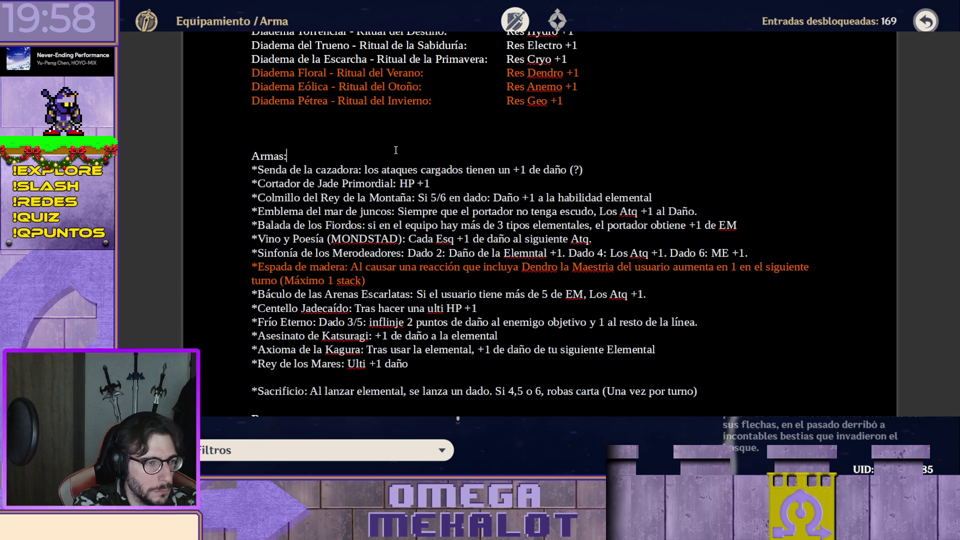
{"action": "type", "text": ":"}
- List Espada Ligera, Claymore, Lanza, Arco and Catalizador on separate lines under 'Armas:'
{"action": "key", "text": "Return"}
{"action": "key", "text": "Return"}
{"action": "key", "text": "BackSpace"}
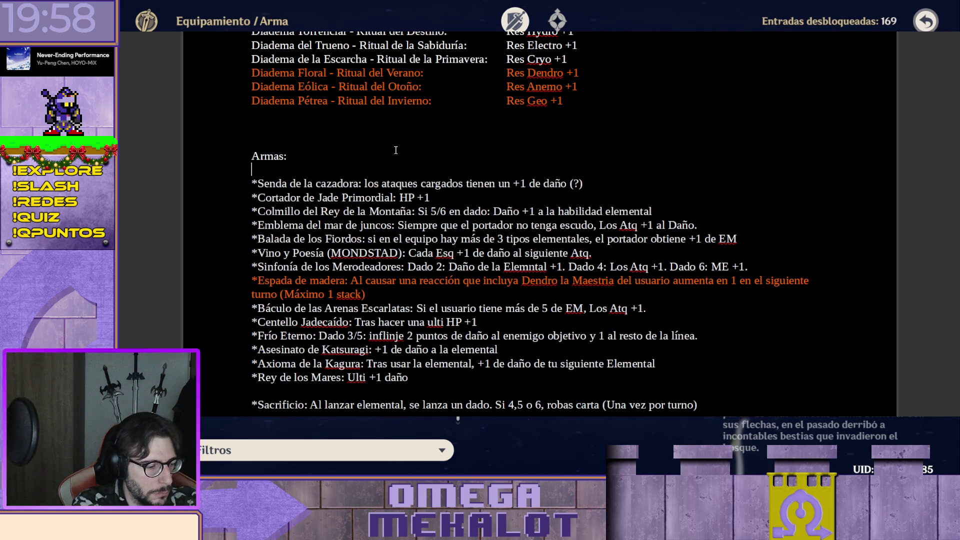
{"action": "type", "text": "Espada Ligera"}
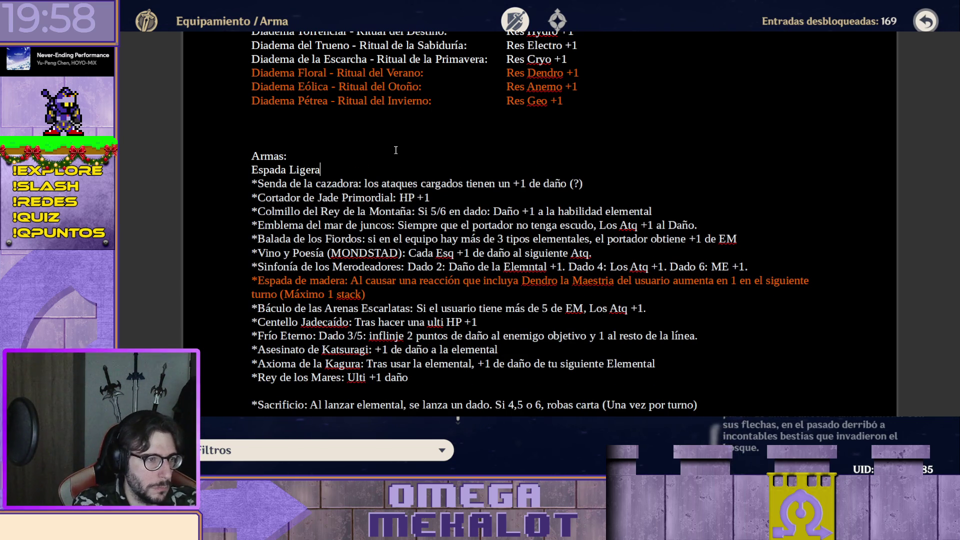
{"action": "key", "text": "Return"}
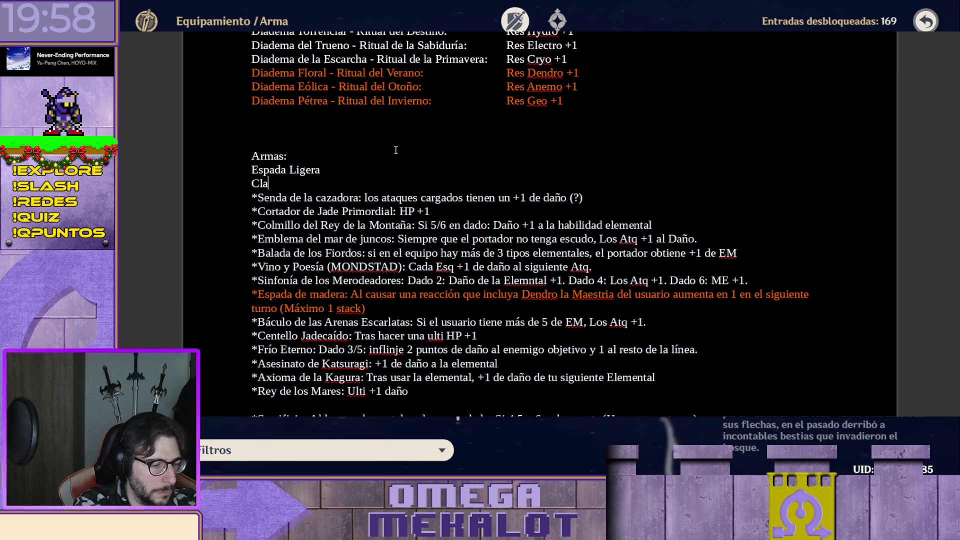
{"action": "type", "text": "ymore"}
{"action": "key", "text": "Return"}
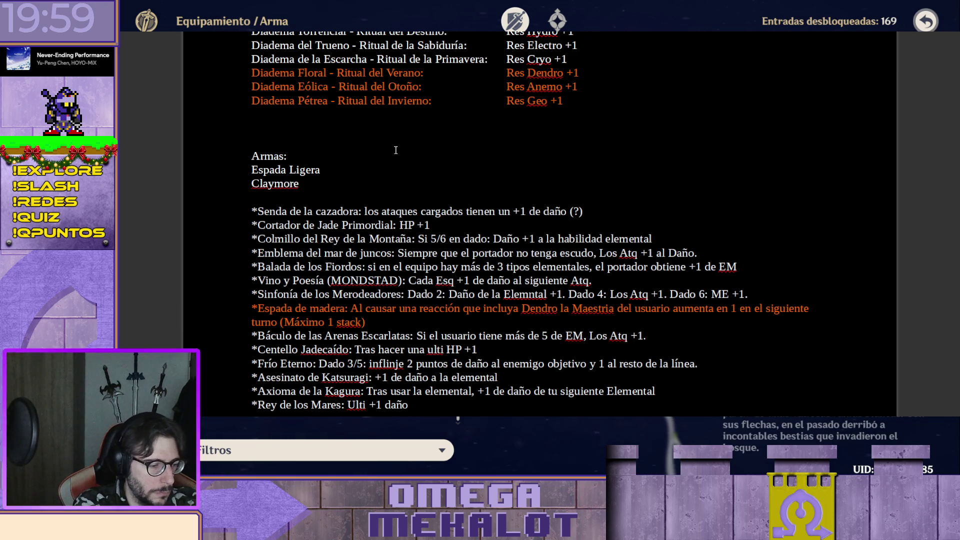
{"action": "type", "text": "Lanza"}
{"action": "key", "text": "Return"}
{"action": "type", "text": "Arco"}
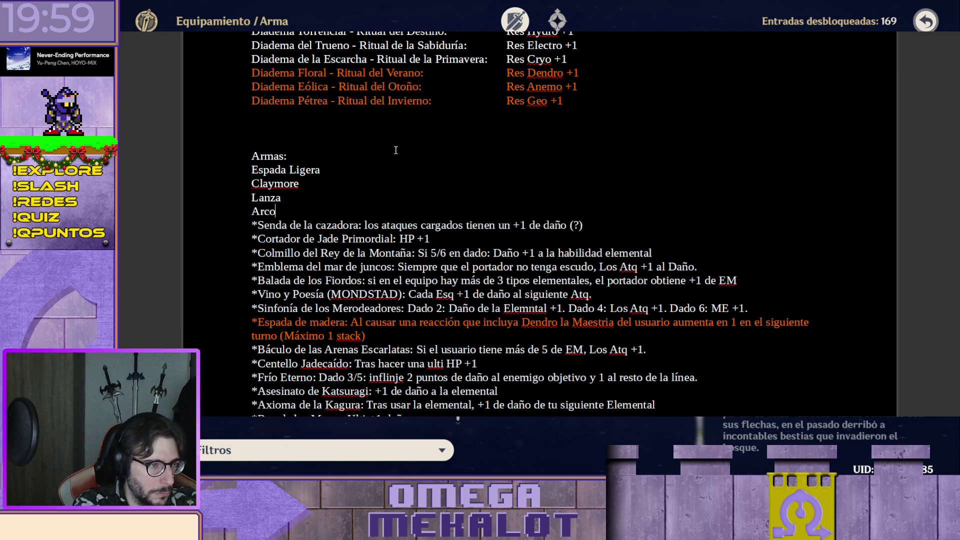
{"action": "key", "text": "Return"}
{"action": "type", "text": "Catali"}
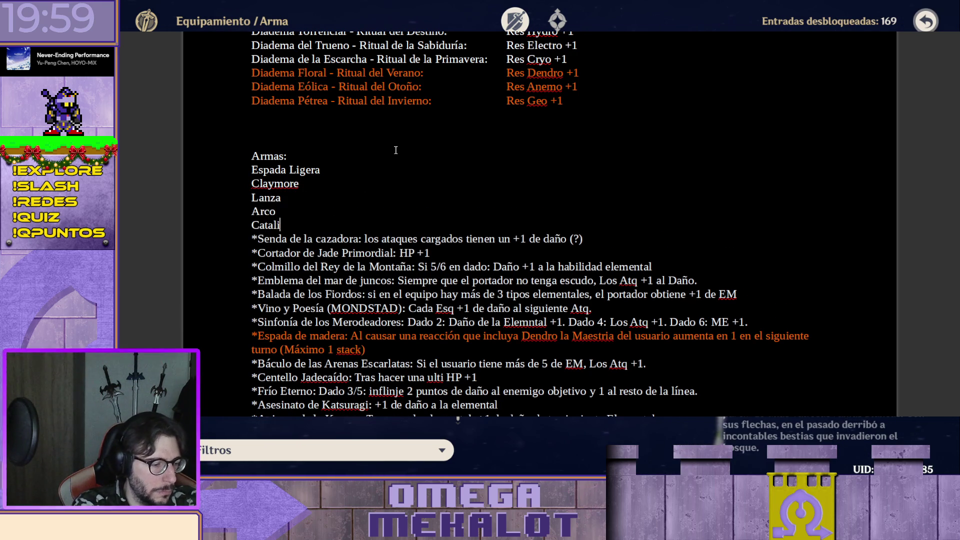
{"action": "type", "text": "zador"}
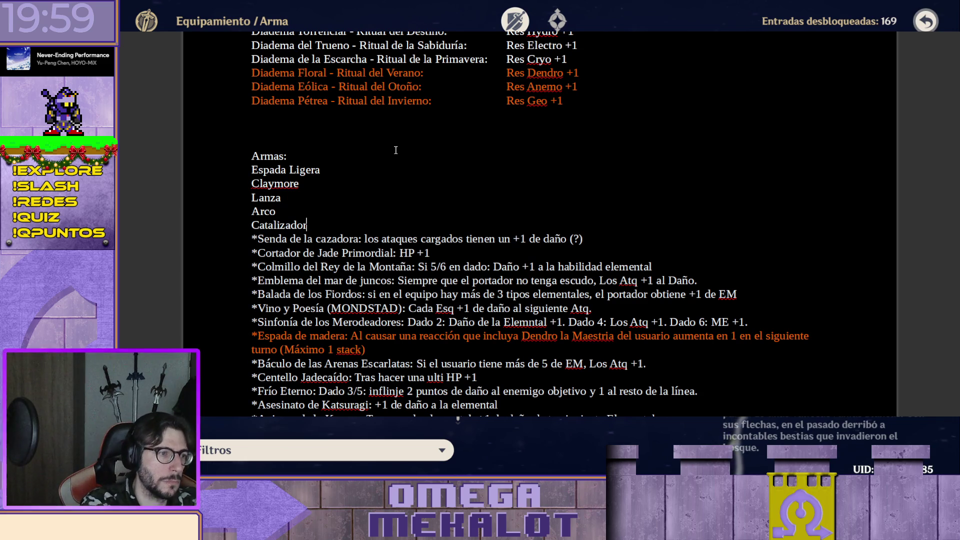
{"action": "key", "text": "Up"}
{"action": "key", "text": "Up"}
{"action": "key", "text": "Up"}
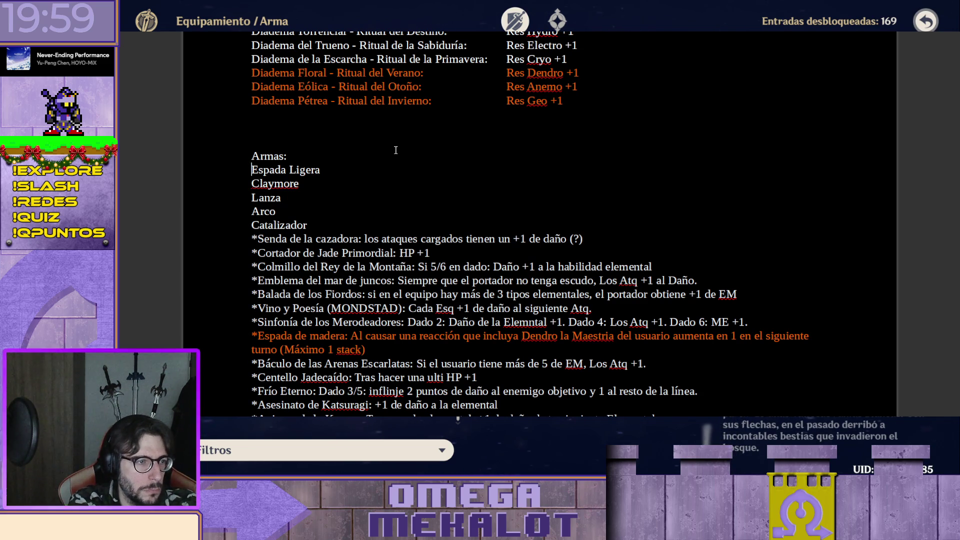
- Insert blank lines between the five weapon type headings
{"action": "key", "text": "Return"}
{"action": "key", "text": "Down"}
{"action": "key", "text": "Return"}
{"action": "key", "text": "Down"}
{"action": "key", "text": "Return"}
{"action": "key", "text": "Down"}
{"action": "key", "text": "Return"}
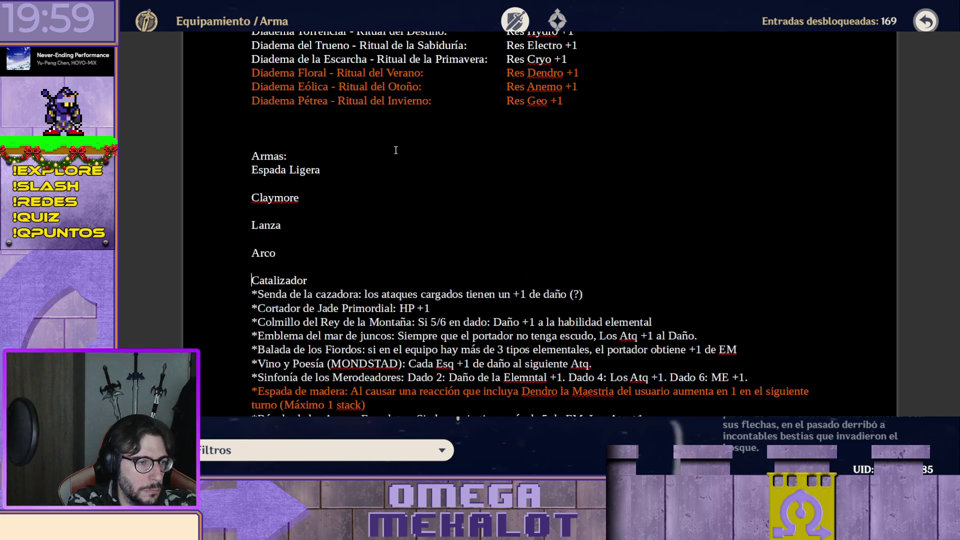
{"action": "key", "text": "Down"}
{"action": "key", "text": "Return"}
- Move Senda de la cazadora under Arco and Cortador de Jade Primordial under Espada Ligera
{"action": "key", "text": "shift+End"}
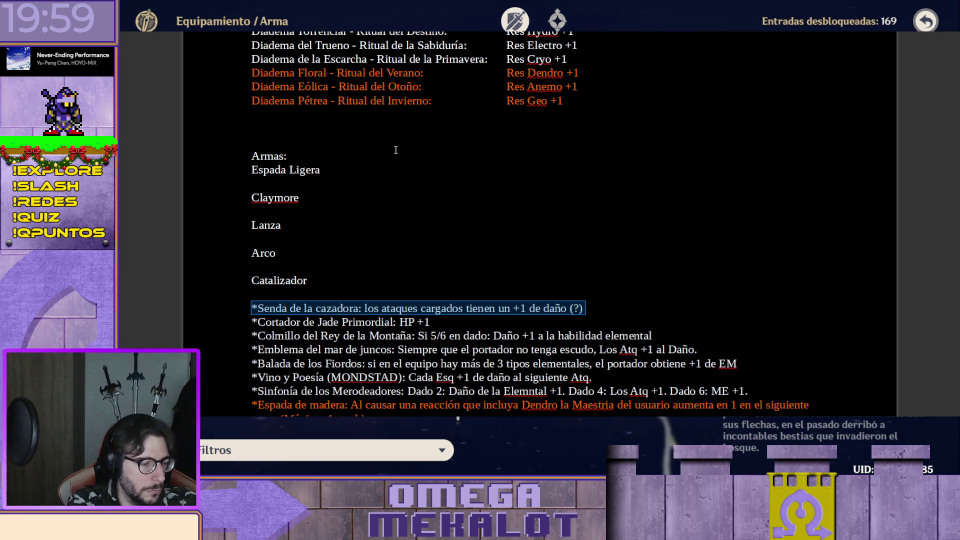
{"action": "key", "text": "ctrl+x"}
{"action": "key", "text": "Up"}
{"action": "key", "text": "Up"}
{"action": "key", "text": "Up"}
{"action": "key", "text": "ctrl+v"}
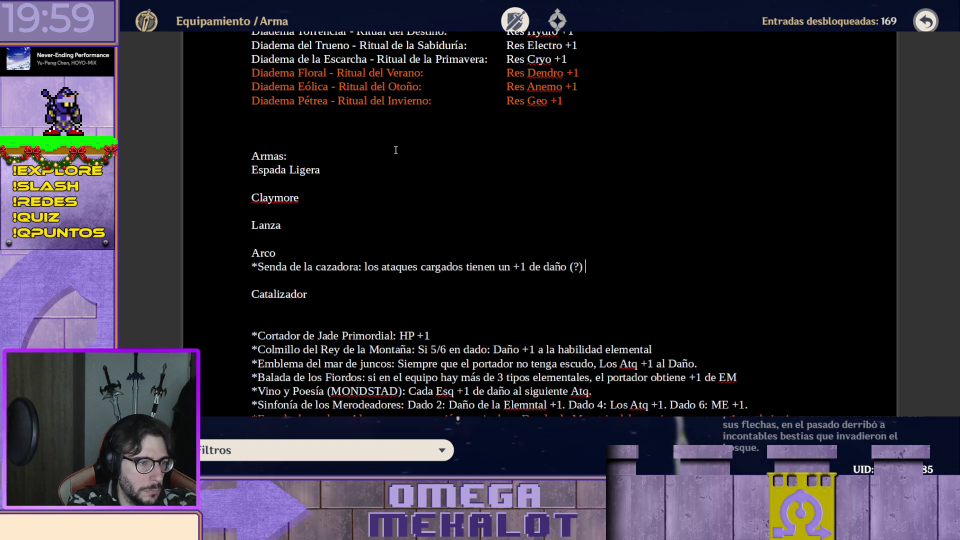
{"action": "key", "text": "shift+Home"}
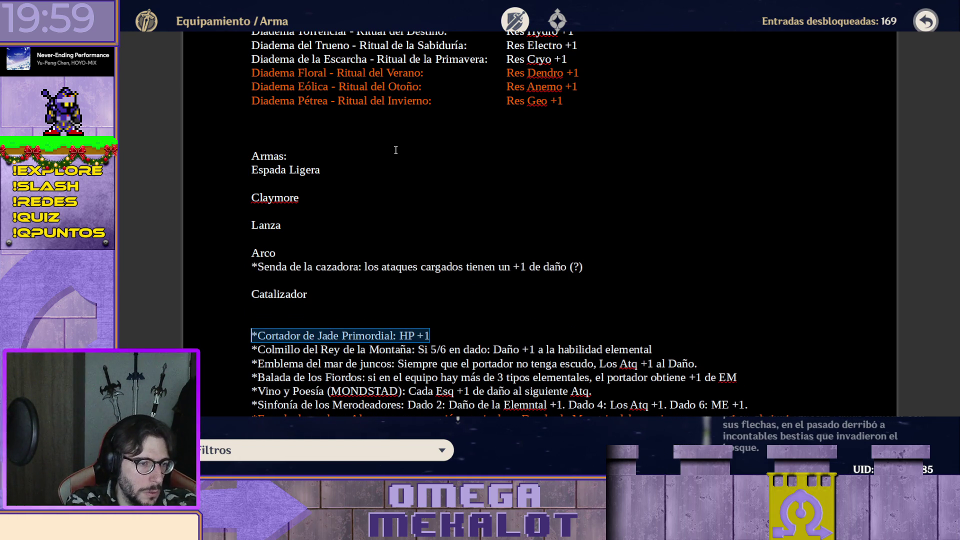
{"action": "key", "text": "ctrl+x"}
{"action": "key", "text": "Up"}
{"action": "key", "text": "Up"}
{"action": "key", "text": "Up"}
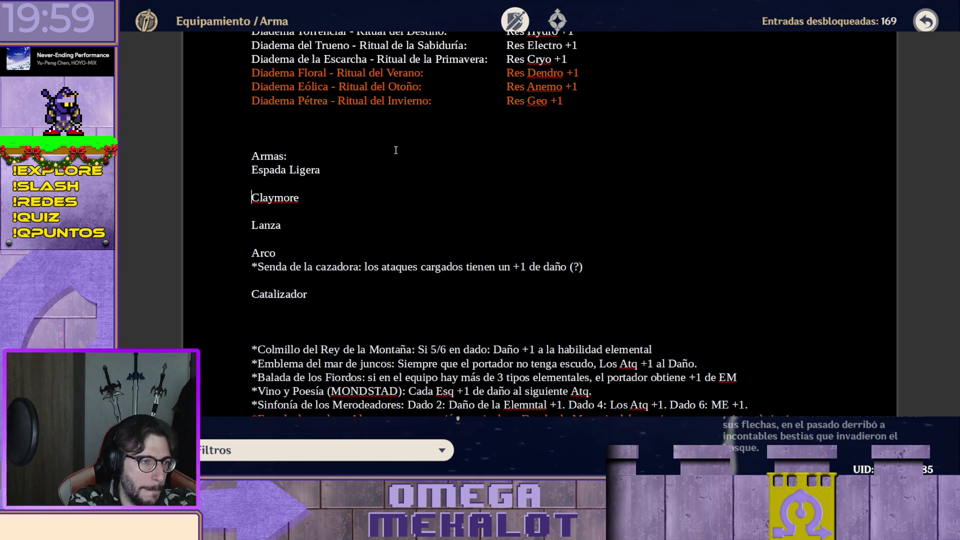
{"action": "key", "text": "Up"}
{"action": "key", "text": "ctrl+v"}
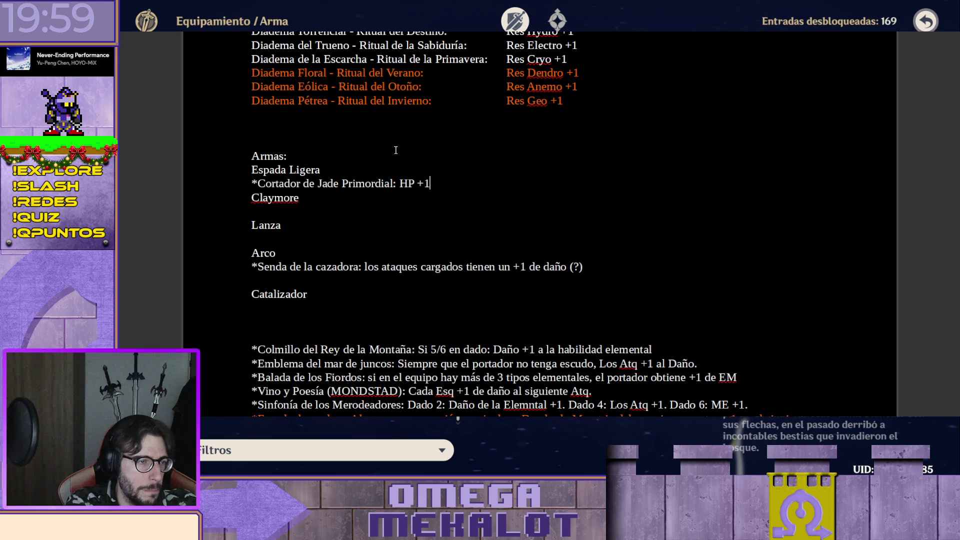
- Add blank lines above Claymore, Lanza and Arco, then cut the Colmillo del Rey de la Montaña entry
{"action": "key", "text": "Down"}
{"action": "key", "text": "Return"}
{"action": "key", "text": "Down"}
{"action": "key", "text": "Down"}
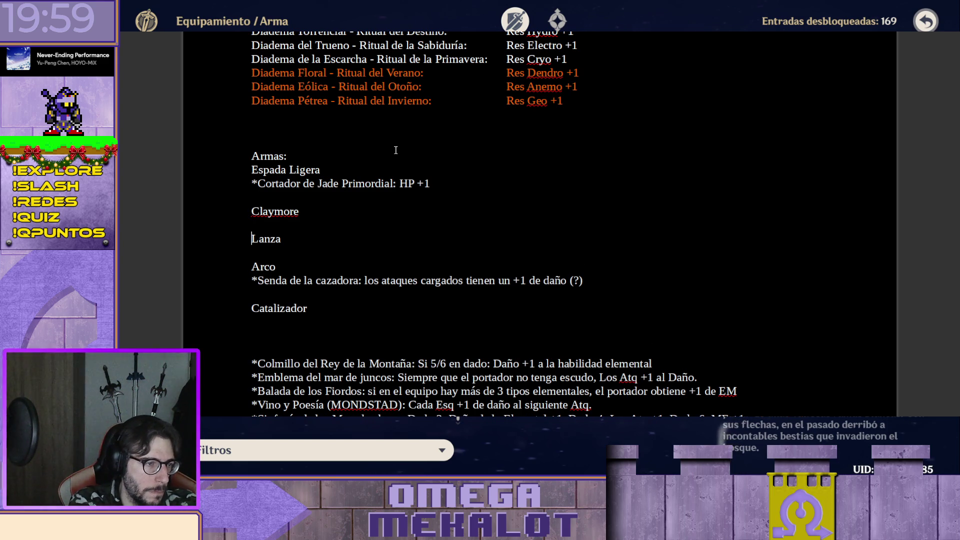
{"action": "key", "text": "Up"}
{"action": "key", "text": "Return"}
{"action": "key", "text": "Down"}
{"action": "key", "text": "Down"}
{"action": "key", "text": "Return"}
{"action": "key", "text": "Down"}
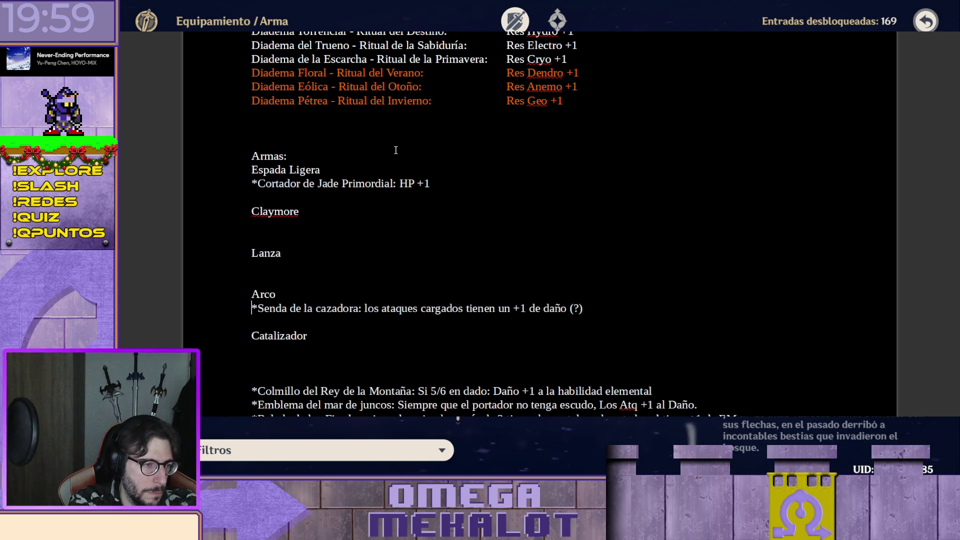
{"action": "key", "text": "shift+End"}
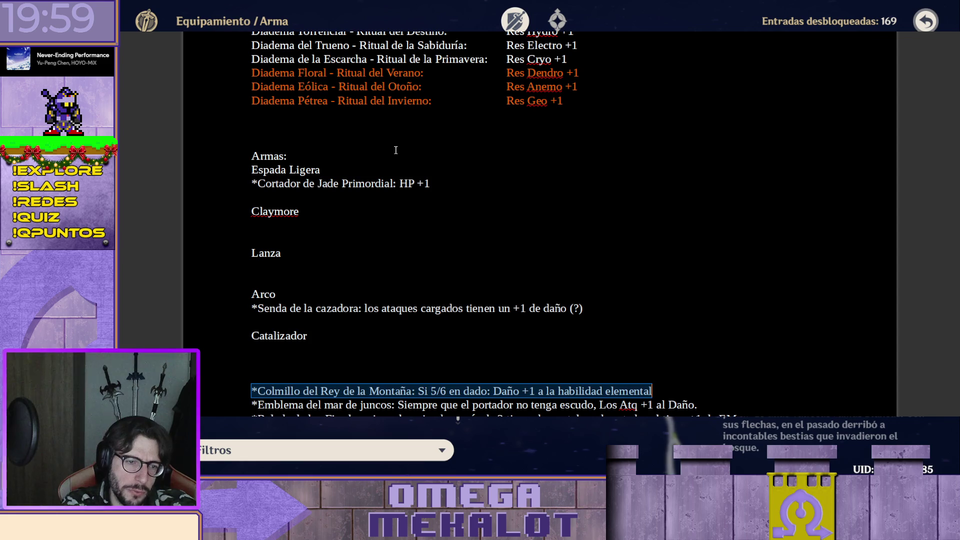
{"action": "key", "text": "ctrl+x"}
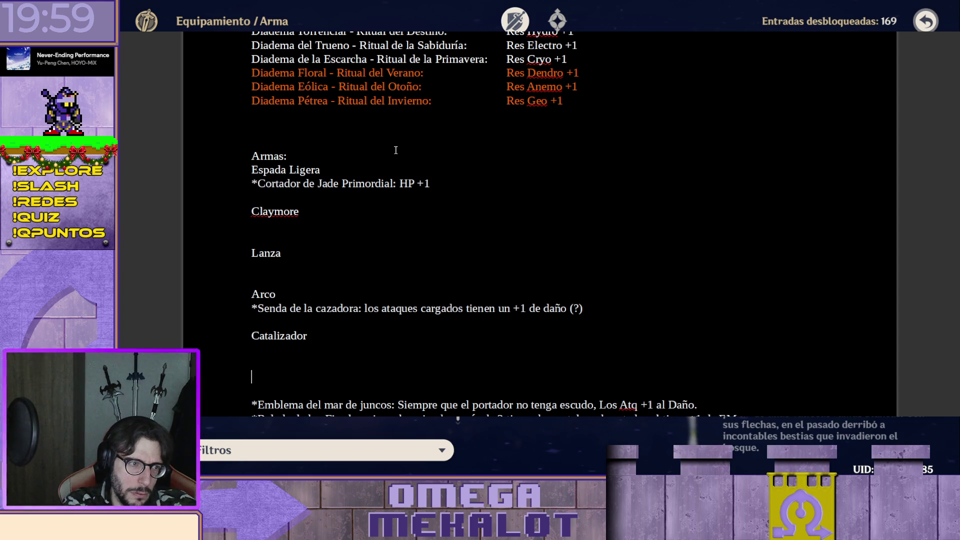
- Paste Colmillo del Rey de la Montaña onto the empty line under Claymore
{"action": "key", "text": "ctrl+v"}
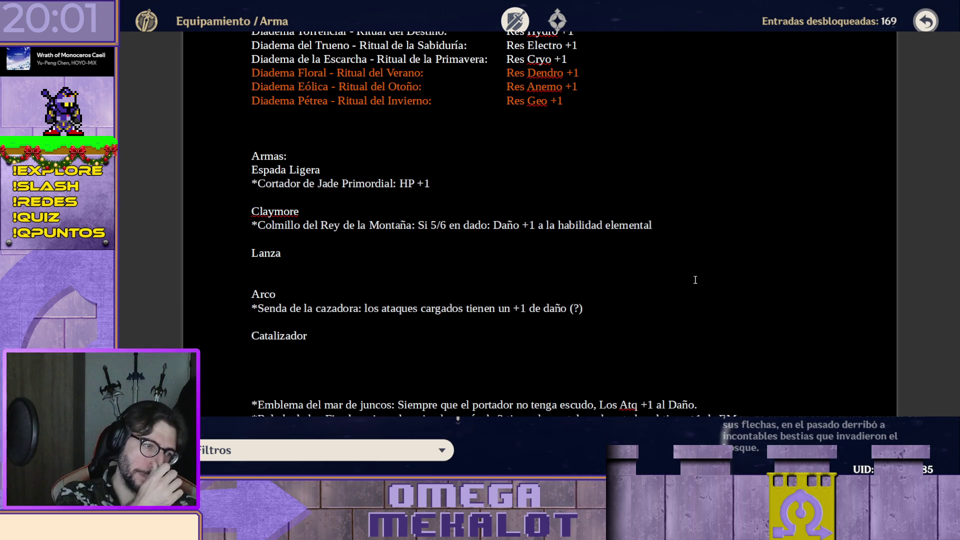
{"action": "scroll", "coordinate": [555, 208], "scroll_direction": "down", "scroll_amount": 2}
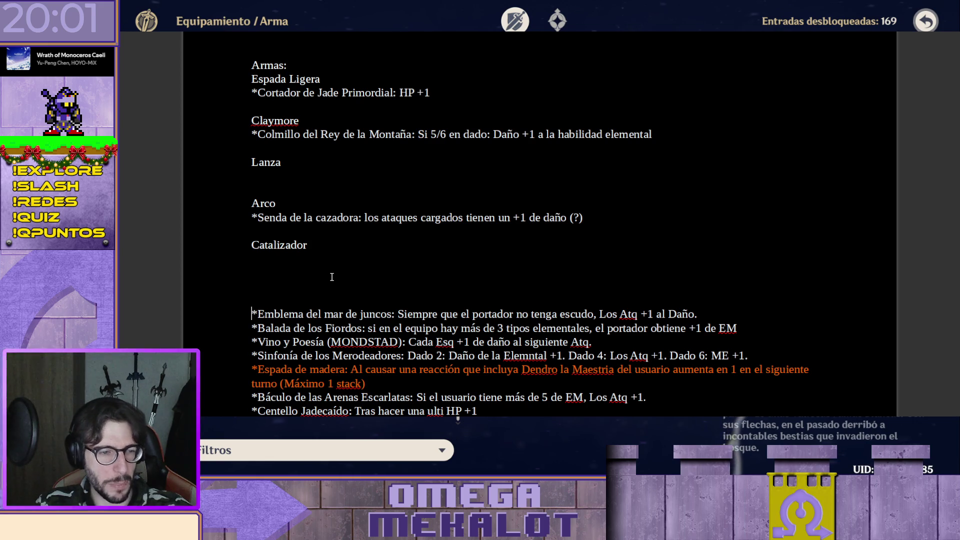
- Cut the *Emblema del mar de juncos line out of the remaining list
{"action": "key", "text": "shift+End"}
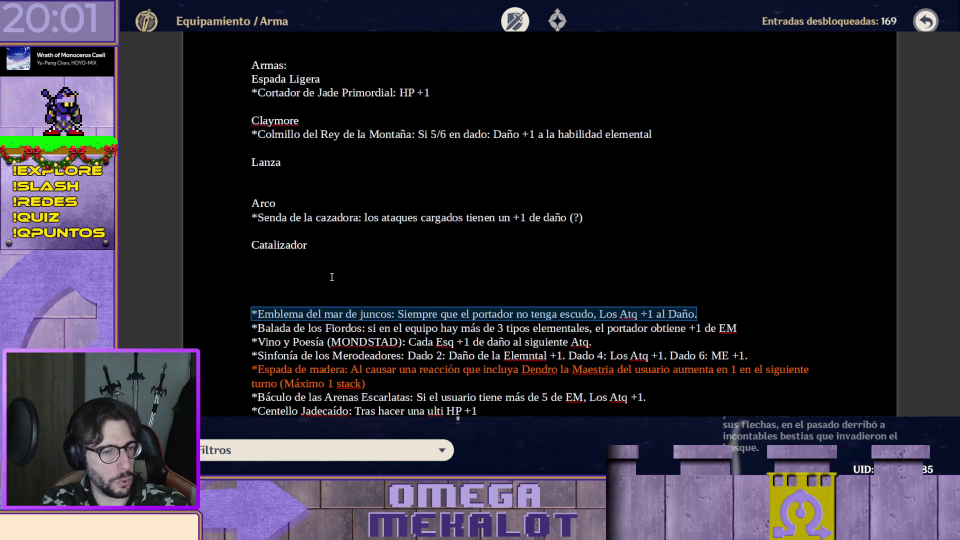
{"action": "key", "text": "Delete"}
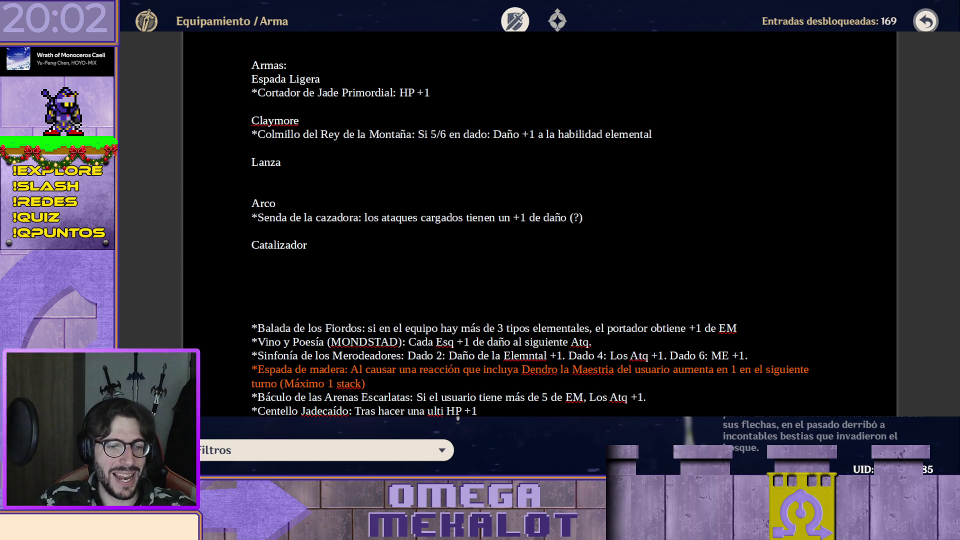
- Paste Emblema del mar de juncos under Claymore after Colmillo del Rey, with a blank line after it
{"action": "left_click", "coordinate": [298, 149]}
{"action": "key", "text": "ctrl+v"}
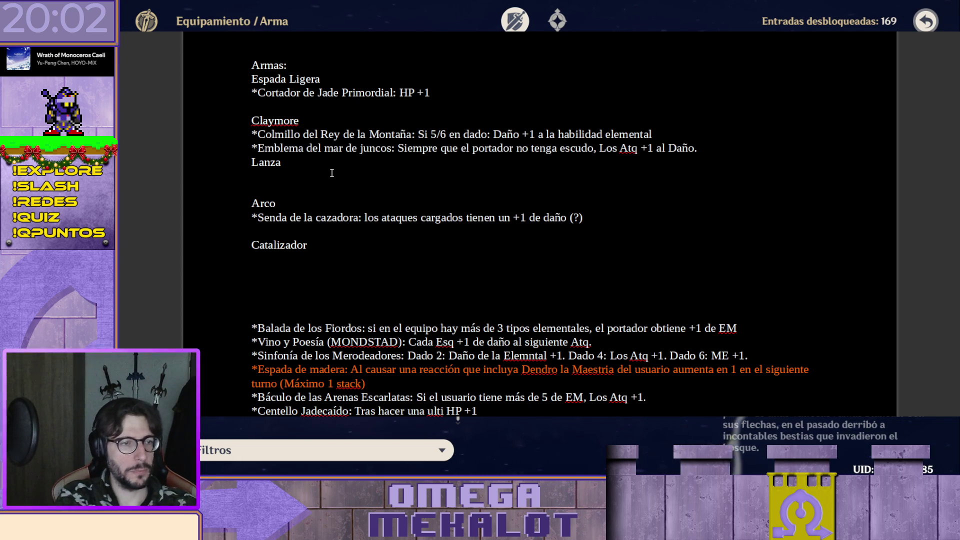
{"action": "key", "text": "Return"}
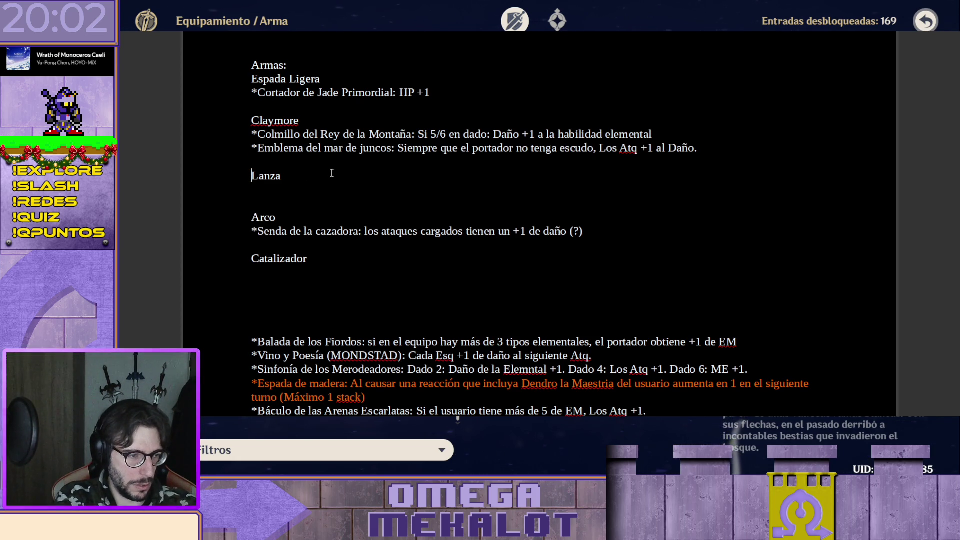
{"action": "key", "text": "Down"}
{"action": "key", "text": "Down"}
{"action": "key", "text": "Down"}
{"action": "key", "text": "Down"}
{"action": "key", "text": "Down"}
{"action": "key", "text": "Down"}
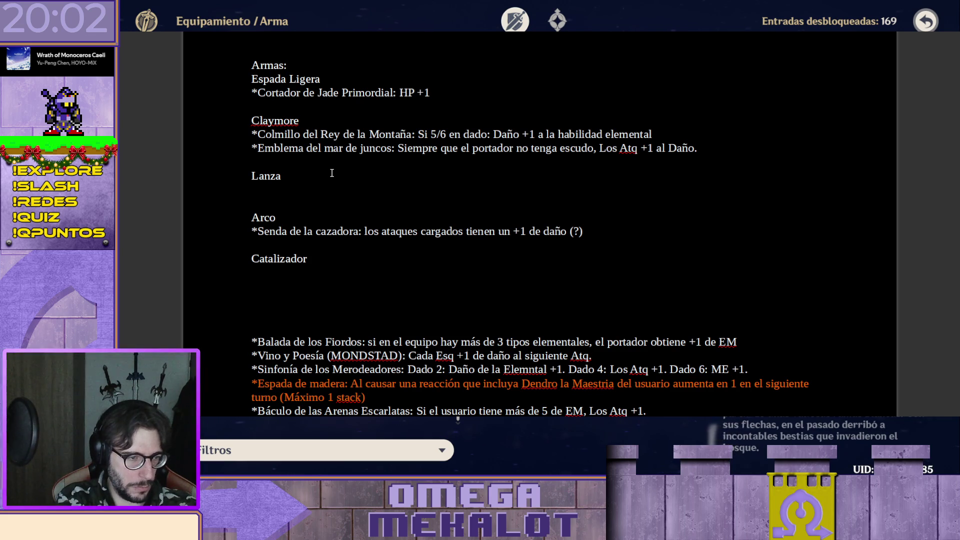
- Move the Balada de los Fiordos line beneath the Claymore entries, then cut it back out
{"action": "key", "text": "shift+End"}
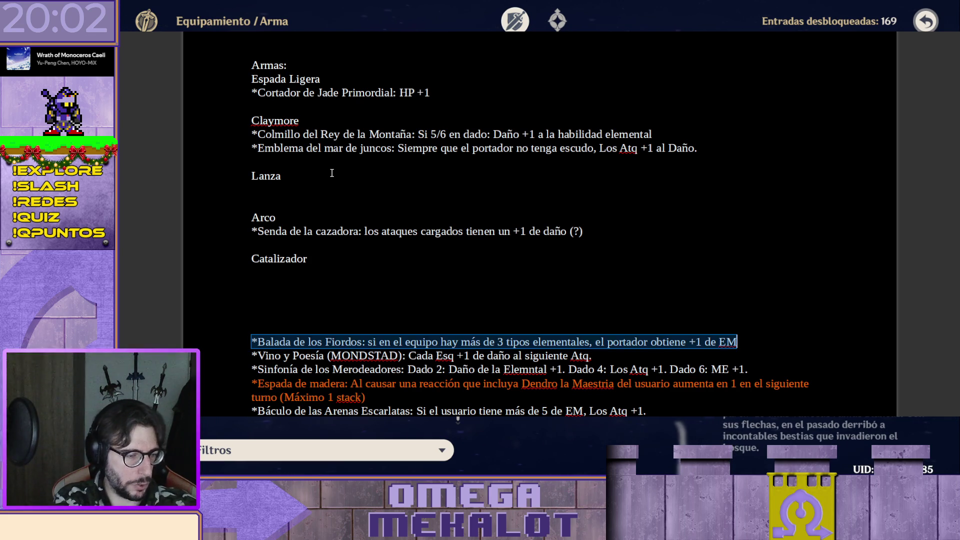
{"action": "key", "text": "ctrl+x"}
{"action": "key", "text": "Up"}
{"action": "key", "text": "Up"}
{"action": "key", "text": "Up"}
{"action": "key", "text": "Up"}
{"action": "left_click", "coordinate": [331, 173]}
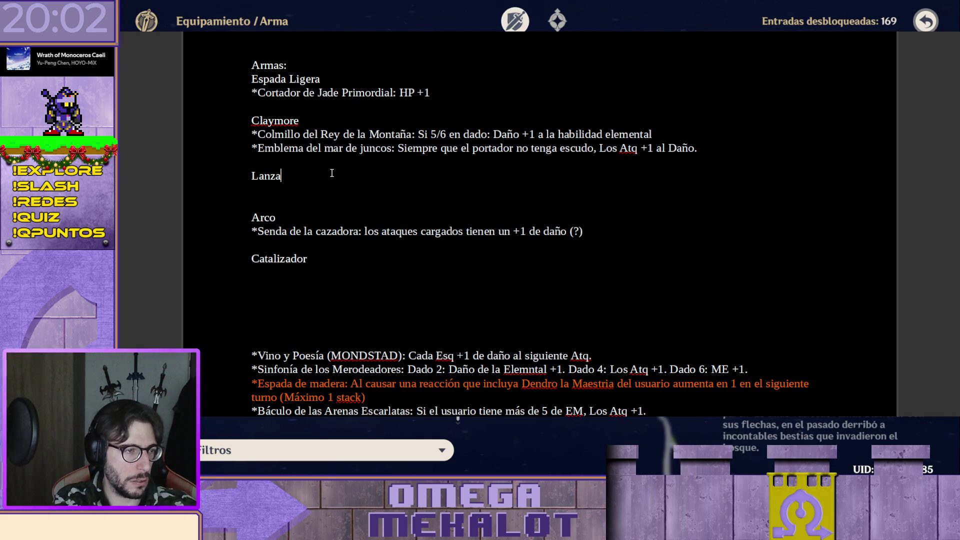
{"action": "key", "text": "ctrl+v"}
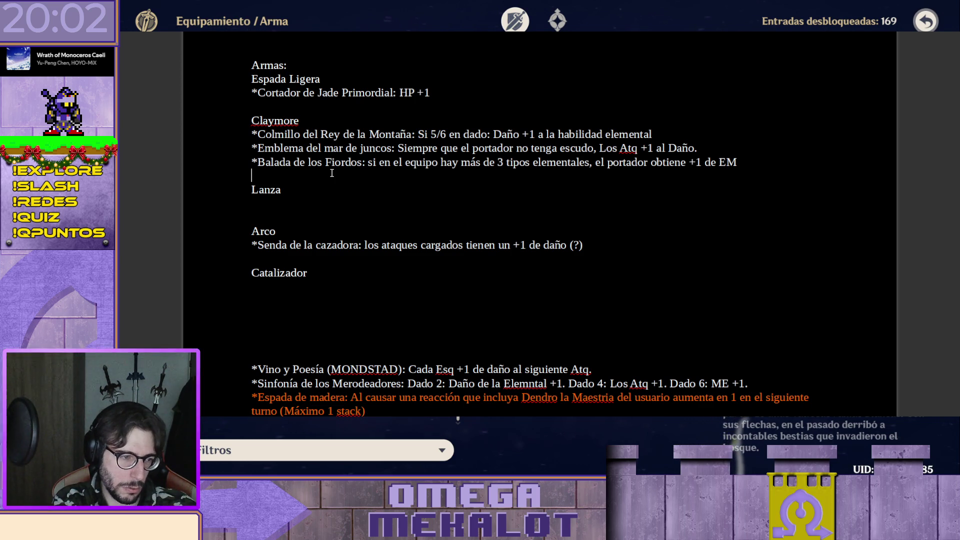
{"action": "key", "text": "Left"}
{"action": "key", "text": "Home"}
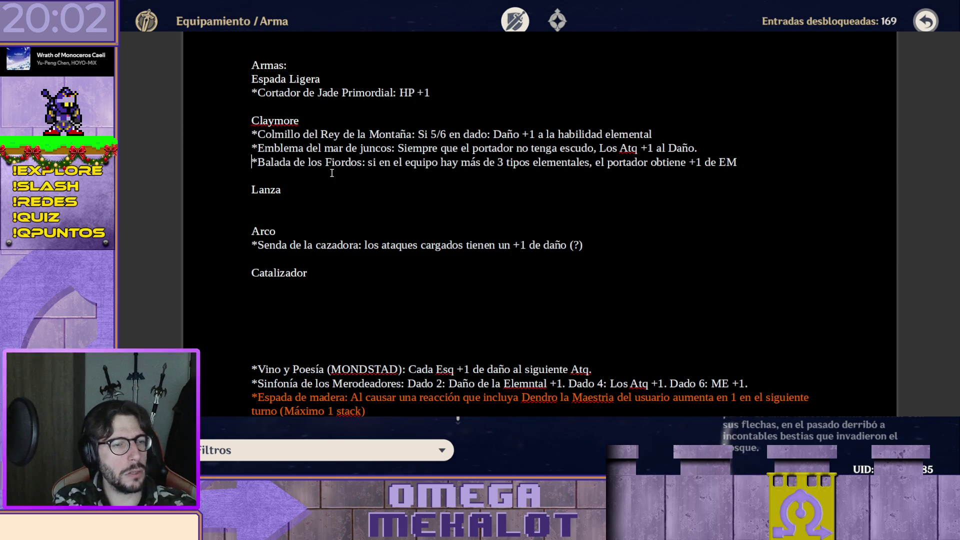
{"action": "key", "text": "shift+End"}
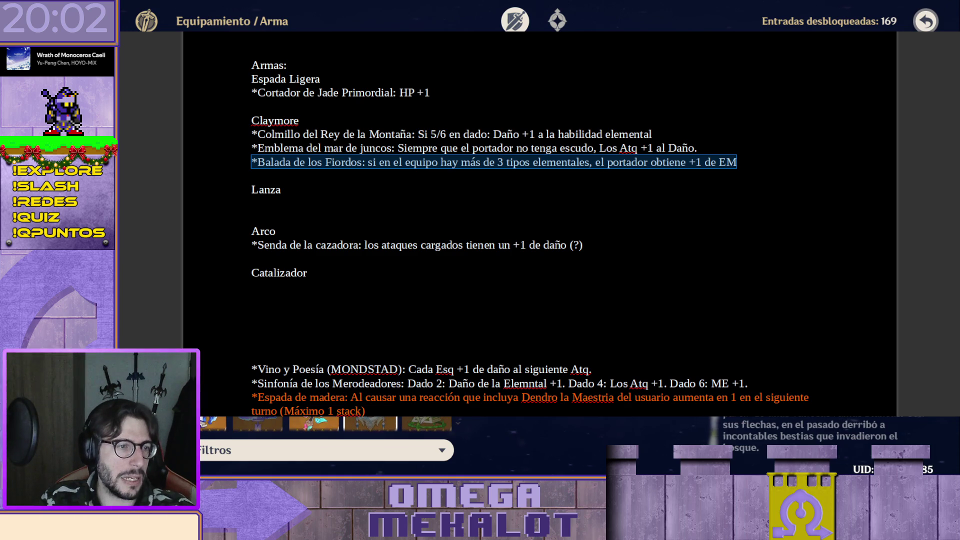
{"action": "key", "text": "Delete"}
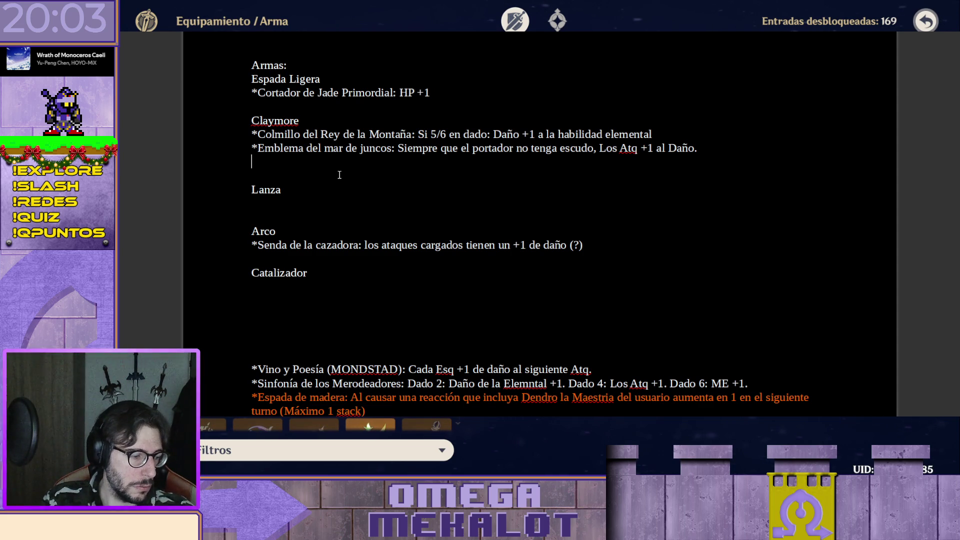
{"action": "key", "text": "ctrl+v"}
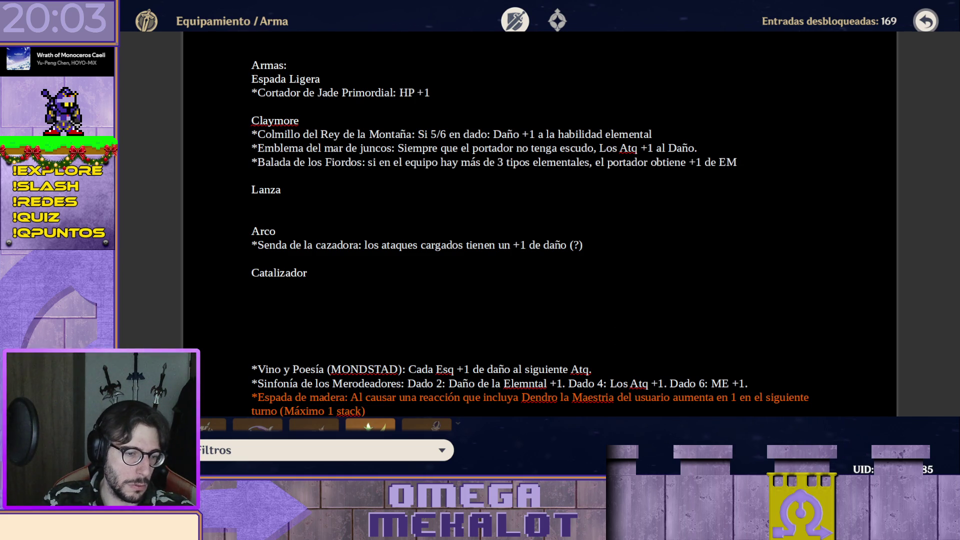
{"action": "key", "text": "ctrl+z"}
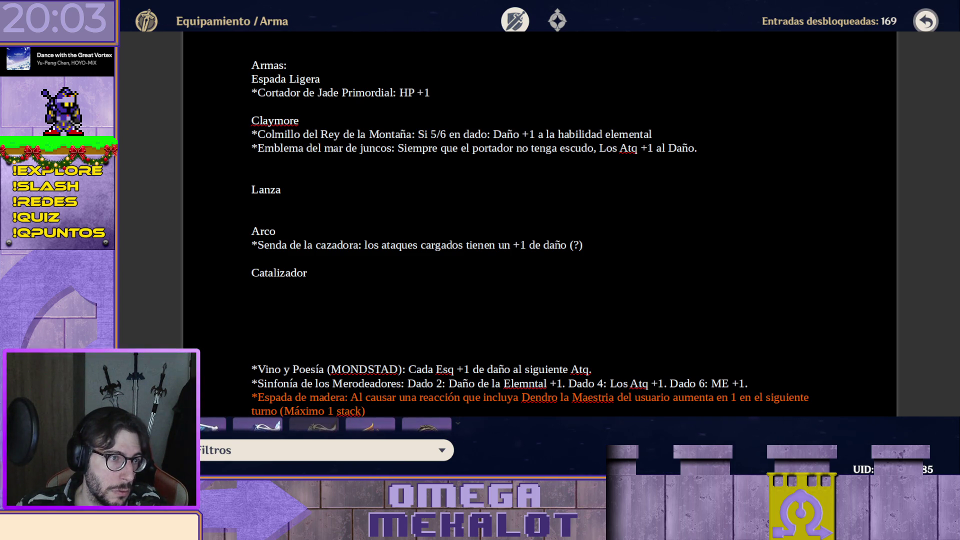
{"action": "left_click", "coordinate": [358, 454]}
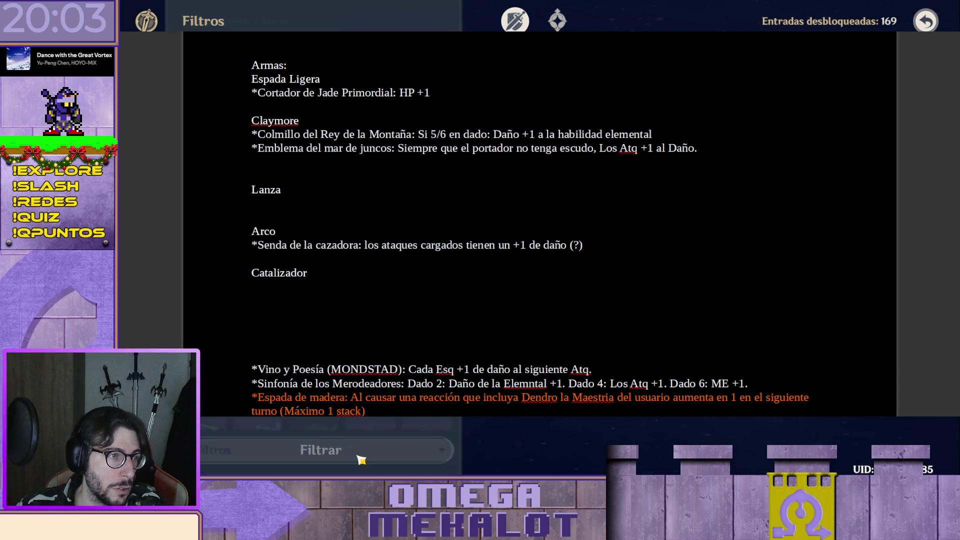
{"action": "left_click", "coordinate": [466, 444]}
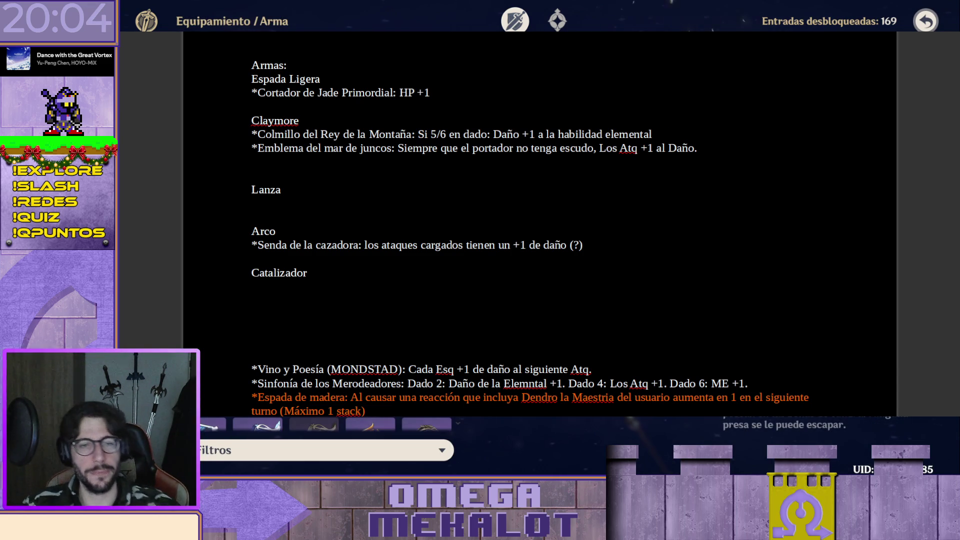
- Paste Balada de los Fiordos onto the blank line under Lanza
{"action": "left_click", "coordinate": [316, 156]}
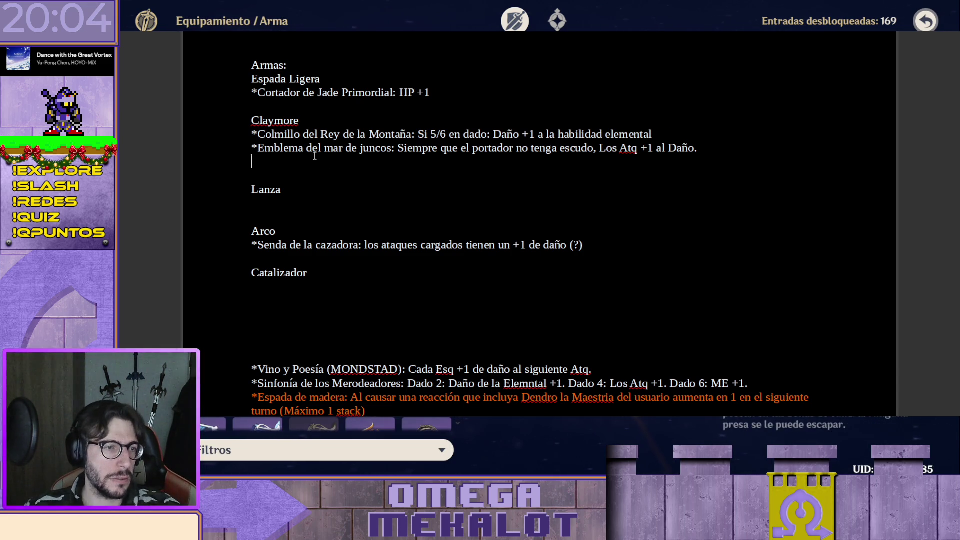
{"action": "left_click", "coordinate": [316, 210]}
{"action": "key", "text": "ctrl+v"}
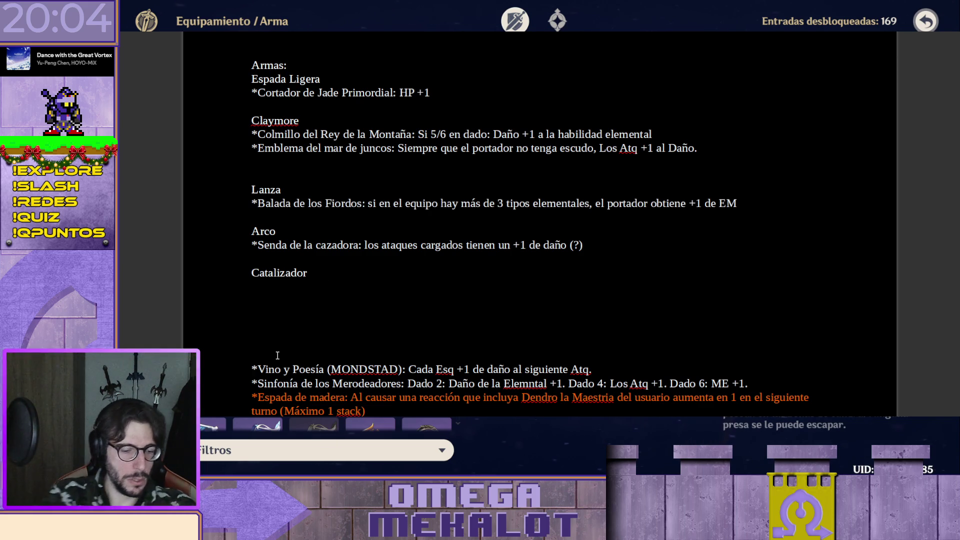
- Move Vino y Poesía and Sinfonía de los Merodeadores under Catalizador
{"action": "key", "text": "shift+End"}
{"action": "key", "text": "ctrl+x"}
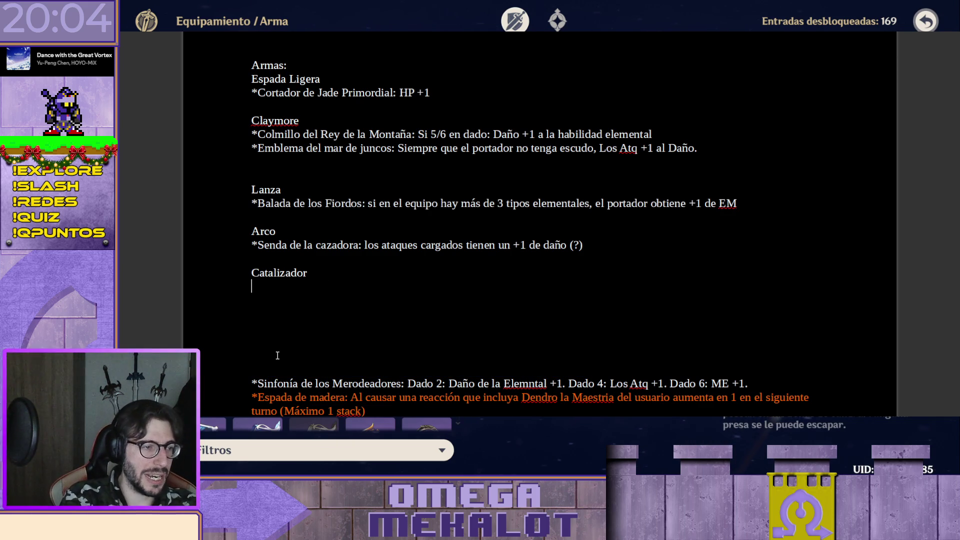
{"action": "key", "text": "ctrl+v"}
{"action": "left_click", "coordinate": [277, 355]}
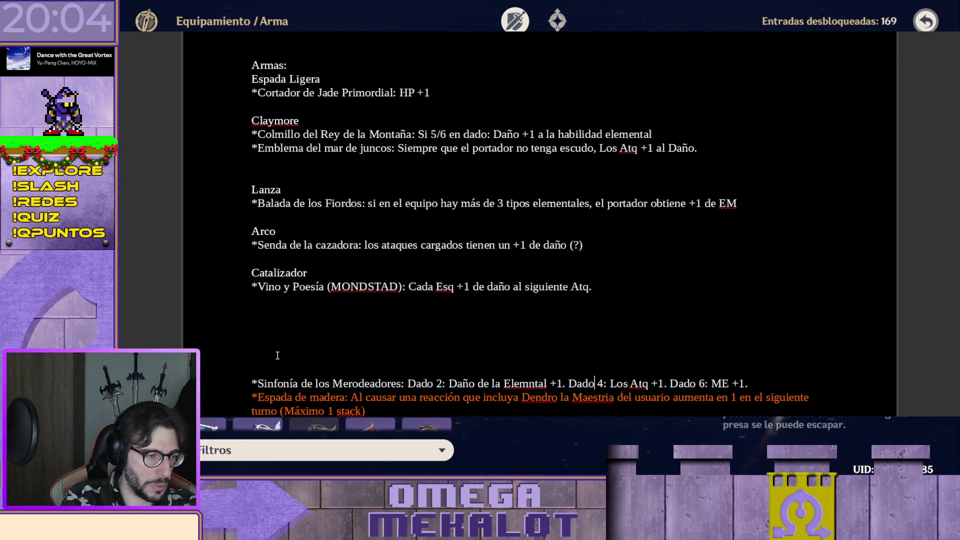
{"action": "key", "text": "Home"}
{"action": "key", "text": "shift+End"}
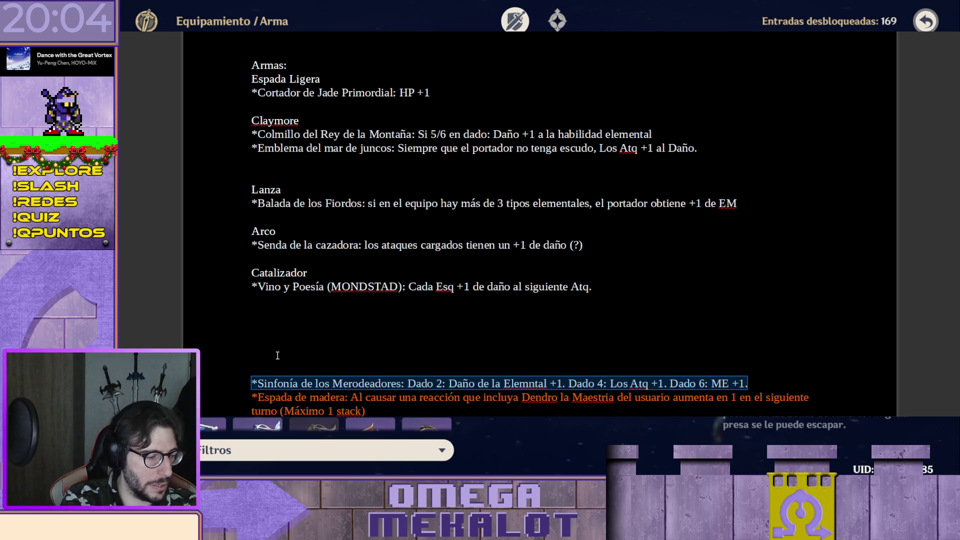
{"action": "key", "text": "ctrl+x"}
{"action": "key", "text": "Up"}
{"action": "key", "text": "Up"}
{"action": "key", "text": "Up"}
{"action": "key", "text": "Up"}
{"action": "key", "text": "Up"}
{"action": "key", "text": "Up"}
{"action": "key", "text": "ctrl+v"}
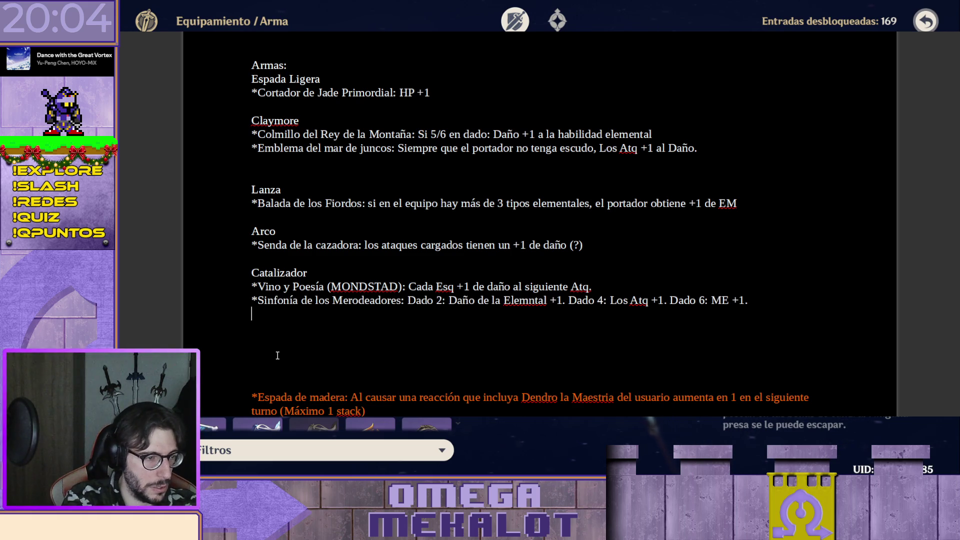
- Move the Espada de madera paragraph under Espada Ligera, below Cortador de Jade Primordial
{"action": "left_click", "coordinate": [276, 355]}
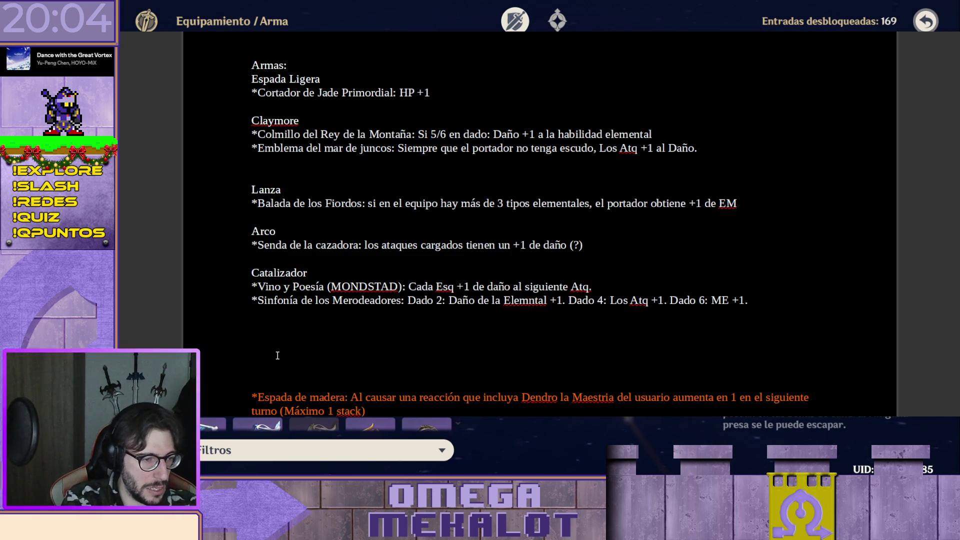
{"action": "key", "text": "Down"}
{"action": "key", "text": "Down"}
{"action": "key", "text": "Down"}
{"action": "key", "text": "shift+Down"}
{"action": "key", "text": "shift+End"}
{"action": "scroll", "coordinate": [277, 355], "scroll_direction": "down", "scroll_amount": 2}
{"action": "scroll", "coordinate": [278, 359], "scroll_direction": "down", "scroll_amount": 2}
{"action": "key", "text": "ctrl+x"}
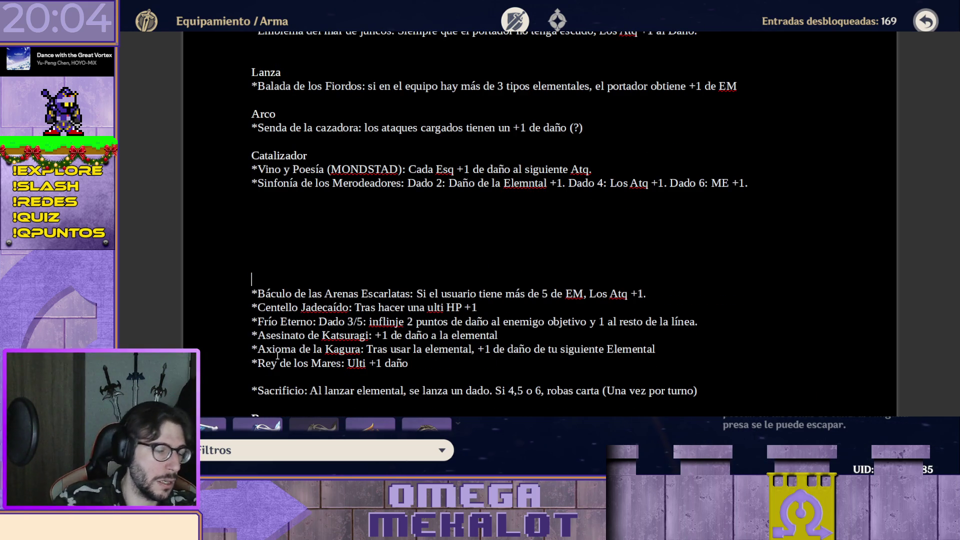
{"action": "scroll", "coordinate": [466, 142], "scroll_direction": "up", "scroll_amount": 3}
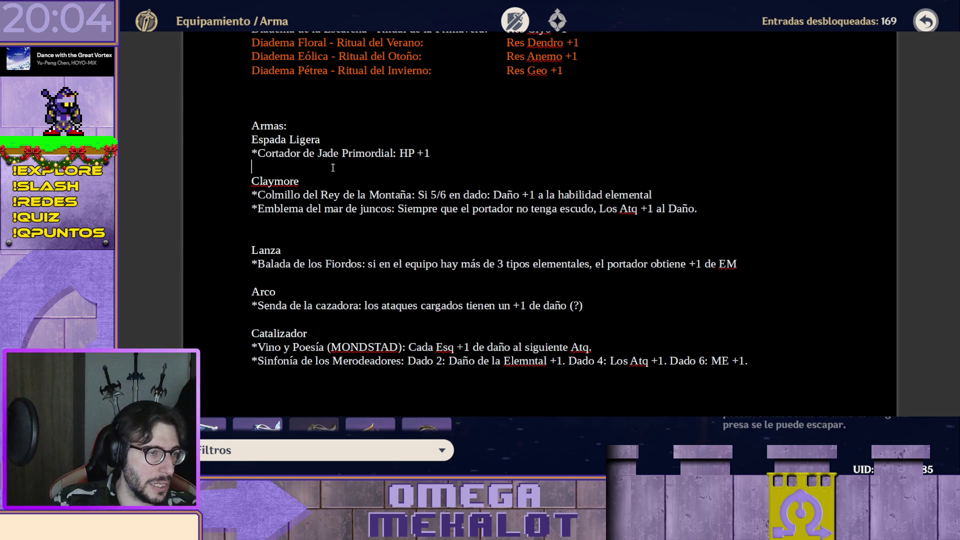
{"action": "left_click", "coordinate": [333, 168]}
{"action": "key", "text": "ctrl+v"}
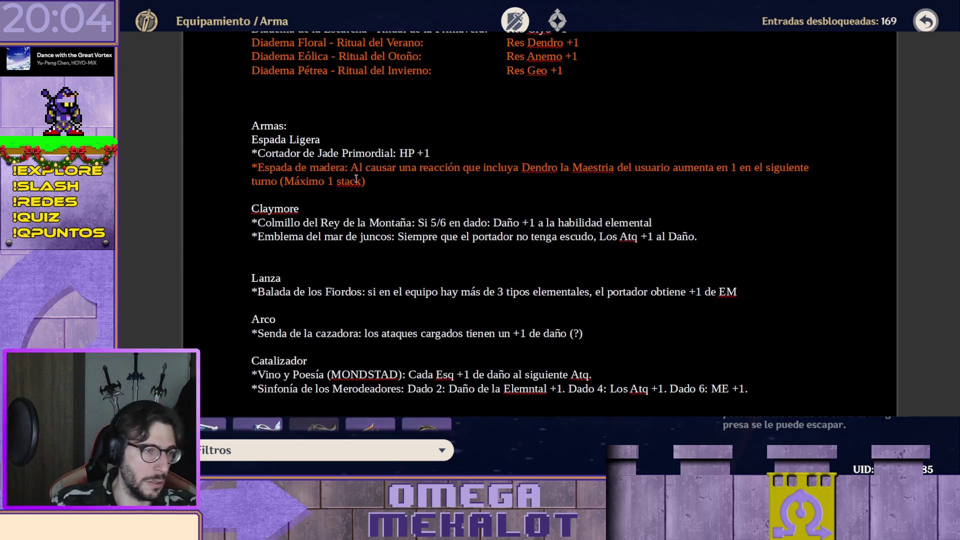
{"action": "scroll", "coordinate": [357, 177], "scroll_direction": "down", "scroll_amount": 4}
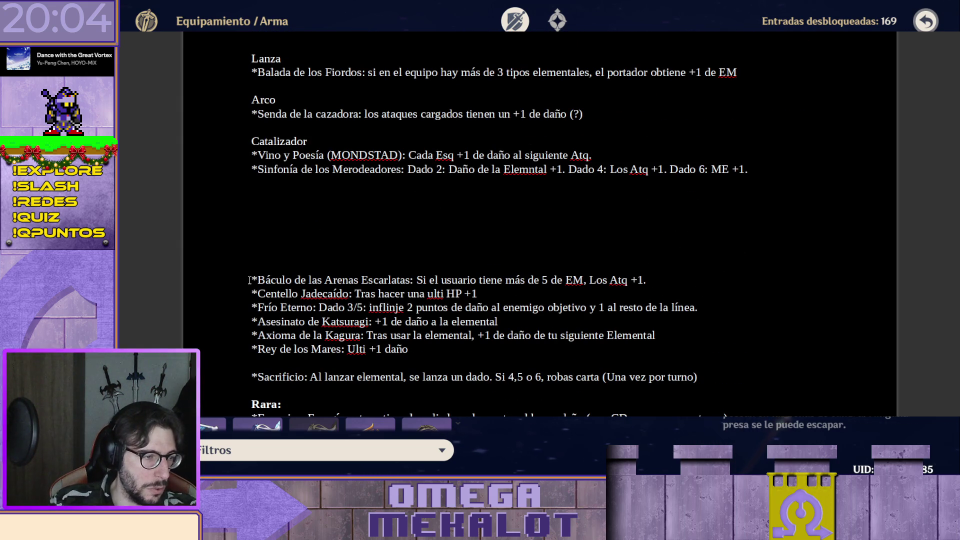
- Place Báculo de las Arenas Escarlatas under Lanza after Balada, then cut the Centello Jadecaído line
{"action": "key", "text": "shift+End"}
{"action": "key", "text": "ctrl+x"}
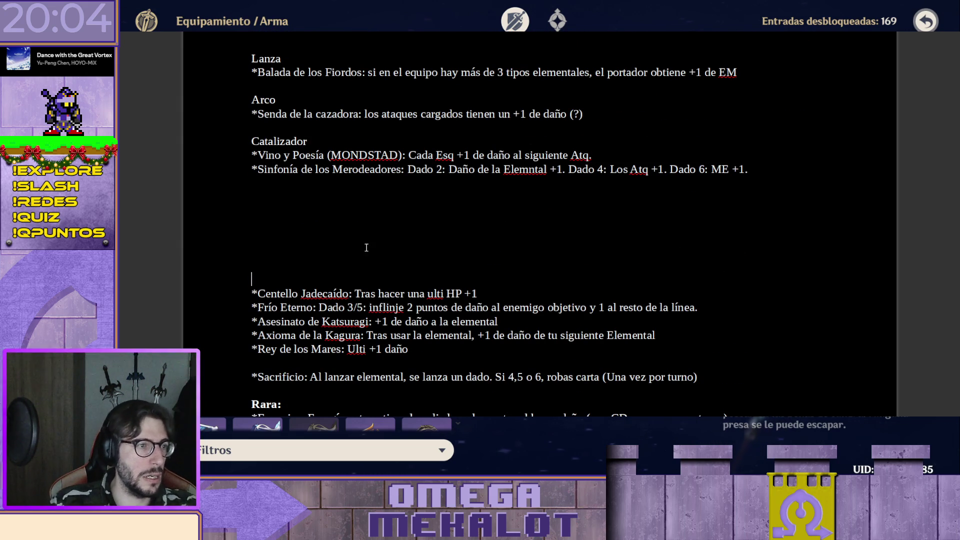
{"action": "left_click", "coordinate": [753, 74]}
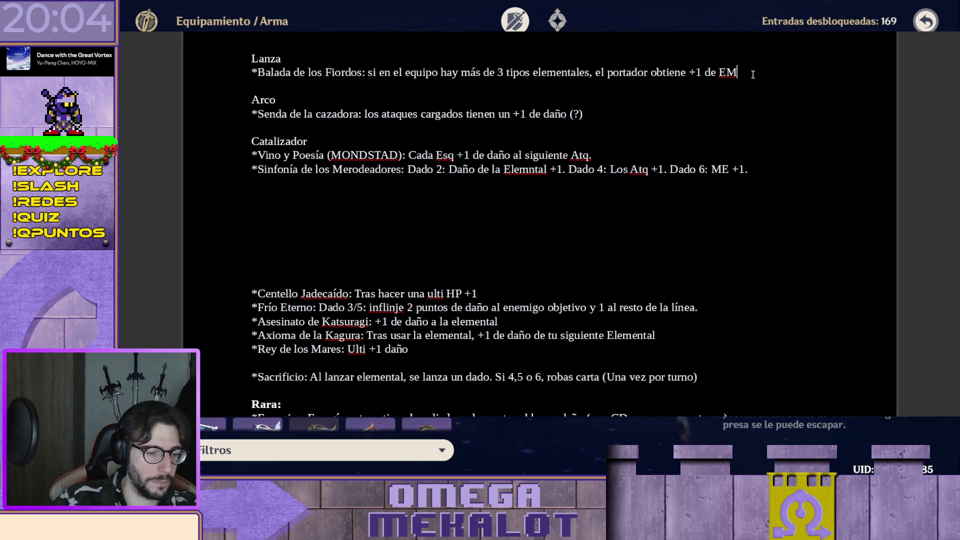
{"action": "key", "text": "Return"}
{"action": "key", "text": "ctrl+v"}
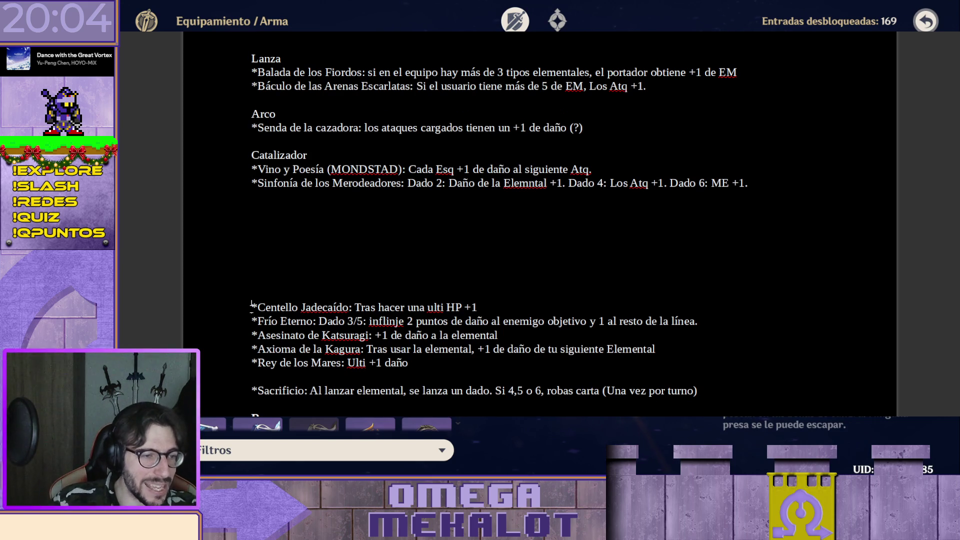
{"action": "key", "text": "shift+End"}
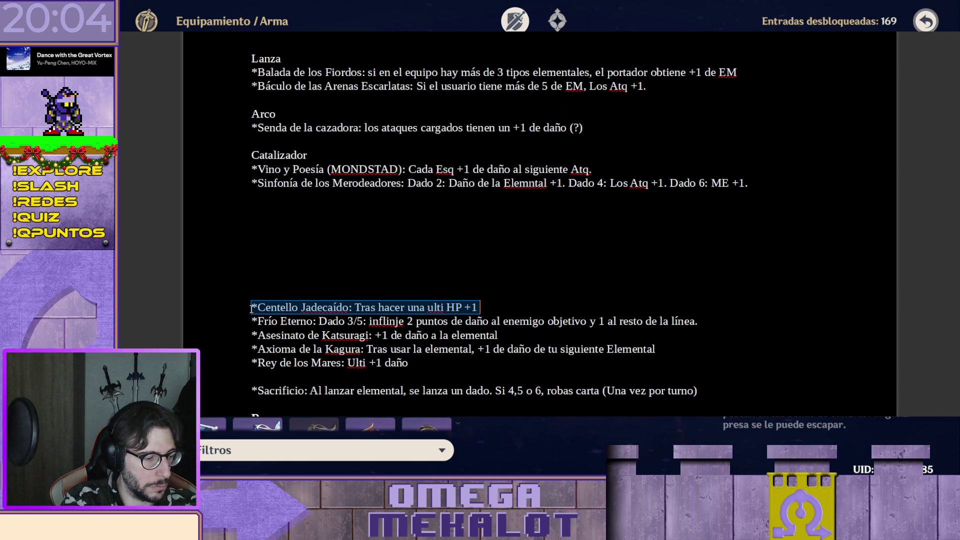
{"action": "key", "text": "ctrl+x"}
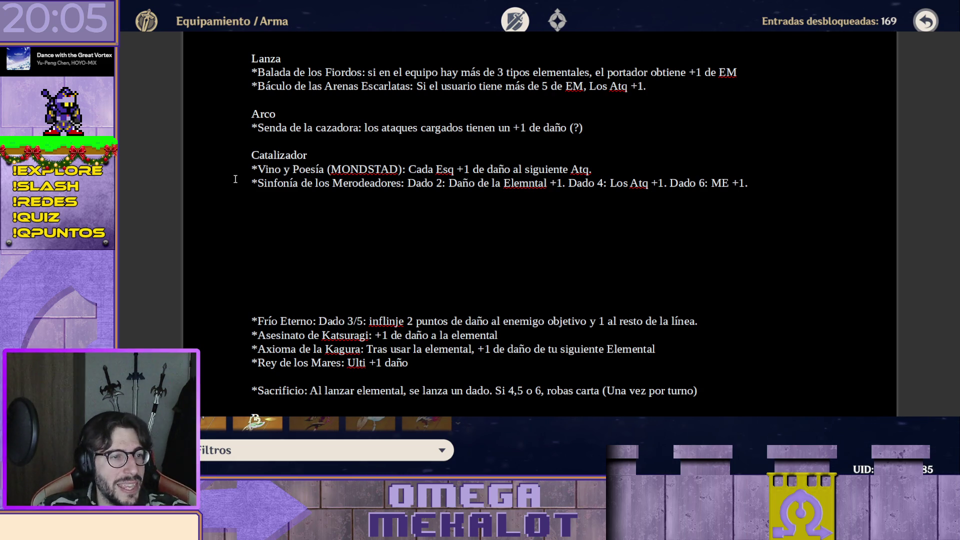
- Paste Centelleo Jadecaído under Catalizador and fix its spelling
{"action": "key", "text": "ctrl+v"}
{"action": "left_click", "coordinate": [299, 197]}
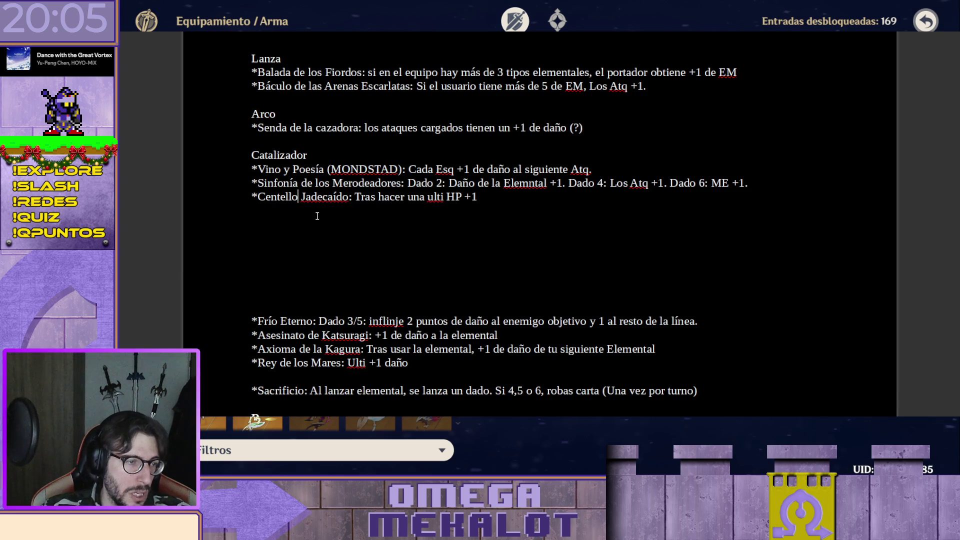
{"action": "type", "text": "e"}
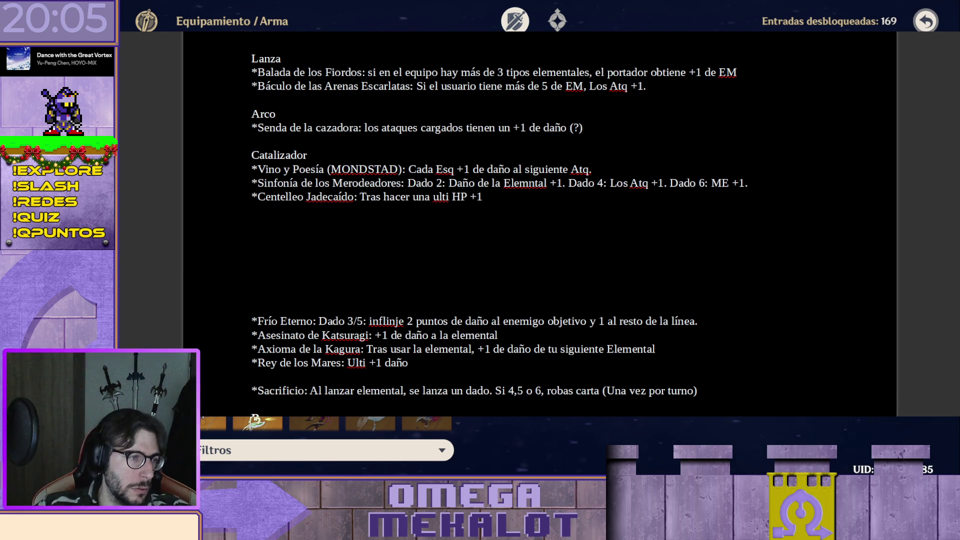
{"action": "left_click", "coordinate": [349, 247]}
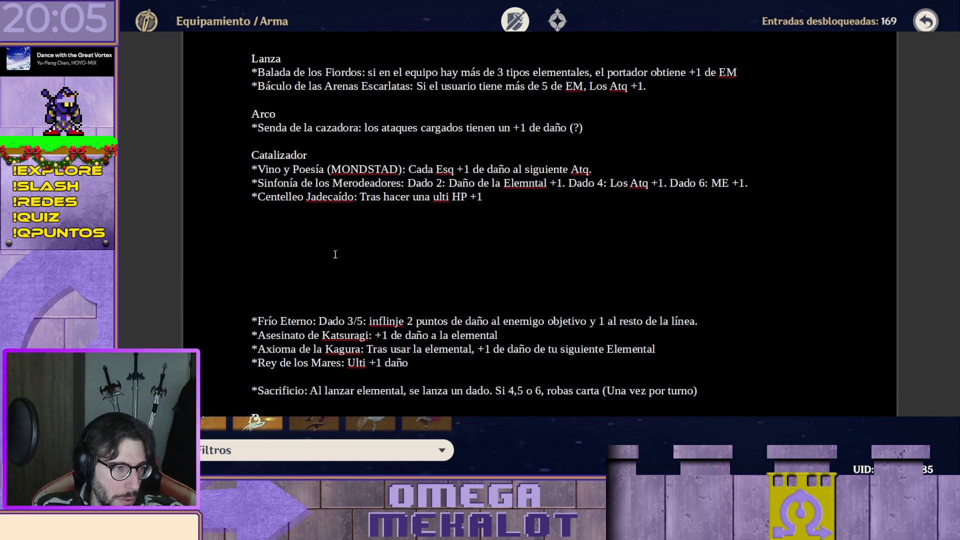
{"action": "scroll", "coordinate": [343, 281], "scroll_direction": "down", "scroll_amount": 1}
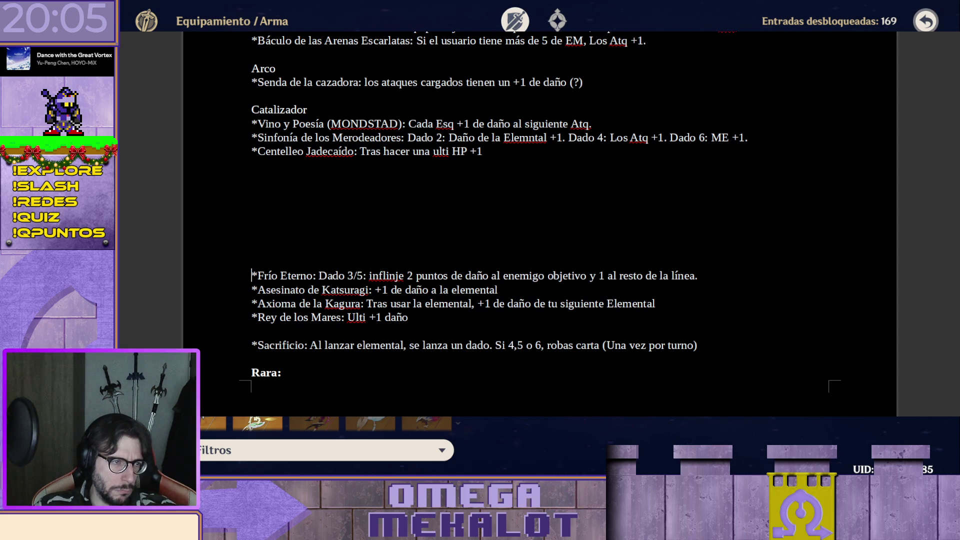
- Move Axioma de la Kagura onto the empty line below Centelleo Jadecaído under Catalizador
{"action": "left_click", "coordinate": [254, 303]}
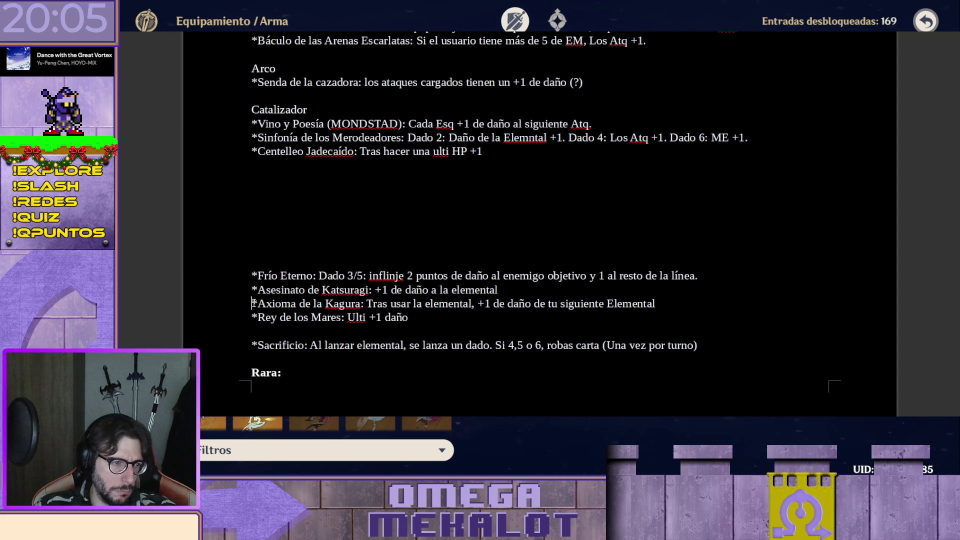
{"action": "key", "text": "shift+End"}
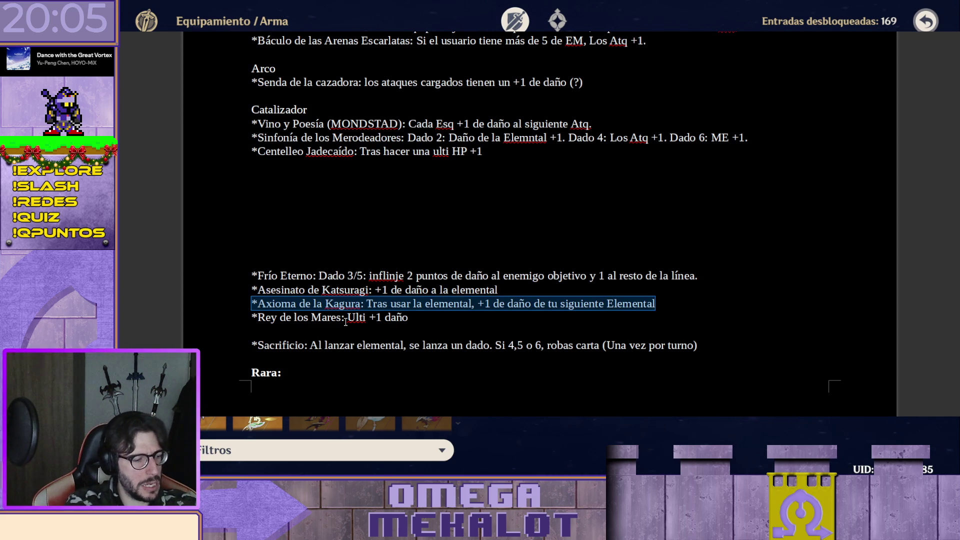
{"action": "key", "text": "Delete"}
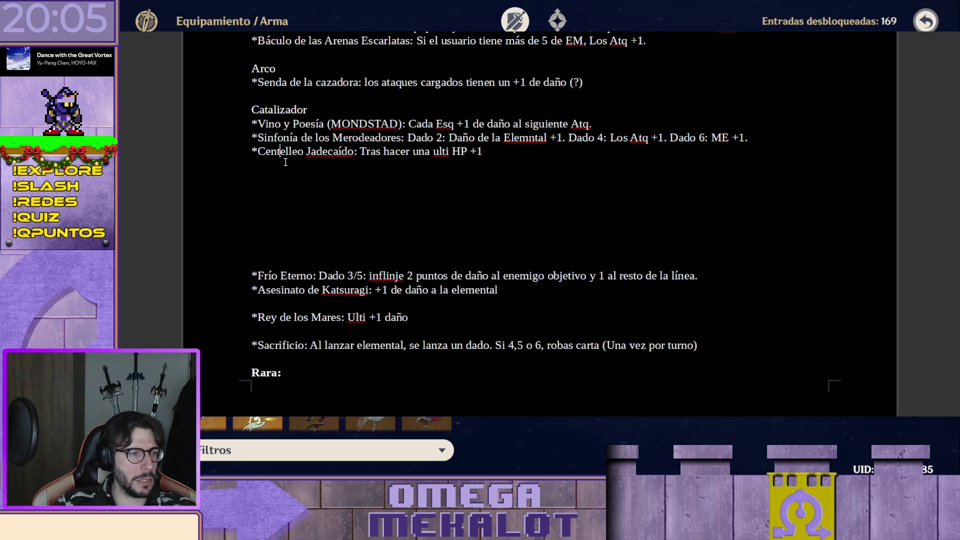
{"action": "left_click", "coordinate": [287, 164]}
{"action": "key", "text": "ctrl+v"}
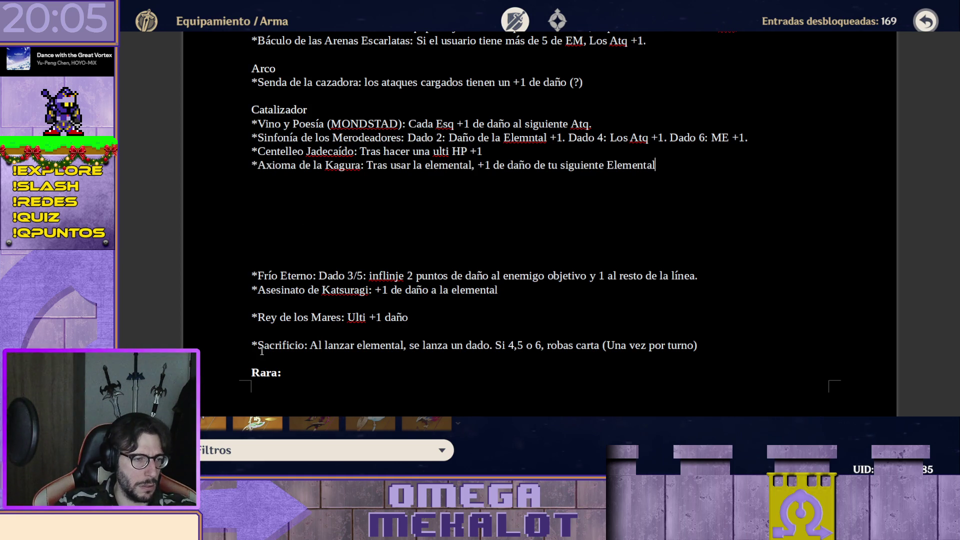
- Cut the whole Sacrificio line out of its place
{"action": "left_click_drag", "start_coordinate": [252, 345], "coordinate": [257, 345]}
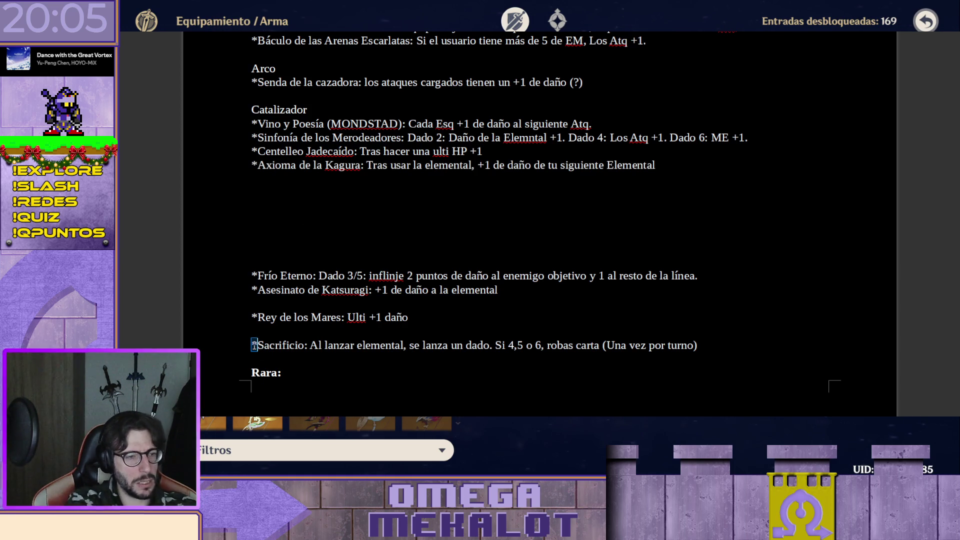
{"action": "key", "text": "Home"}
{"action": "key", "text": "shift+End"}
{"action": "key", "text": "ctrl+x"}
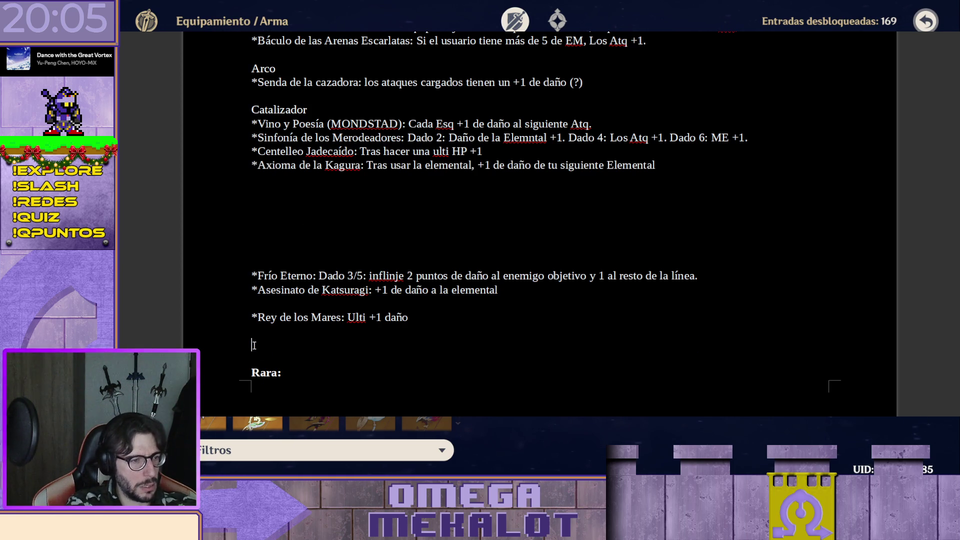
{"action": "scroll", "coordinate": [254, 345], "scroll_direction": "down", "scroll_amount": 1}
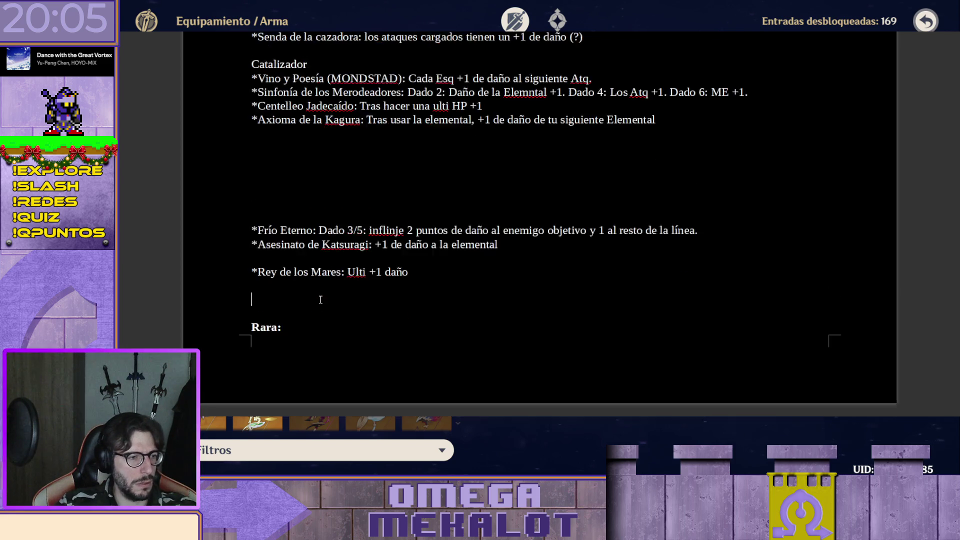
{"action": "scroll", "coordinate": [254, 342], "scroll_direction": "down", "scroll_amount": 3}
{"action": "scroll", "coordinate": [255, 315], "scroll_direction": "down", "scroll_amount": 1}
- Paste Sacrificio after Favonius in the Rara list and move Espadón Cornirrojo under Claymore
{"action": "left_click", "coordinate": [255, 327]}
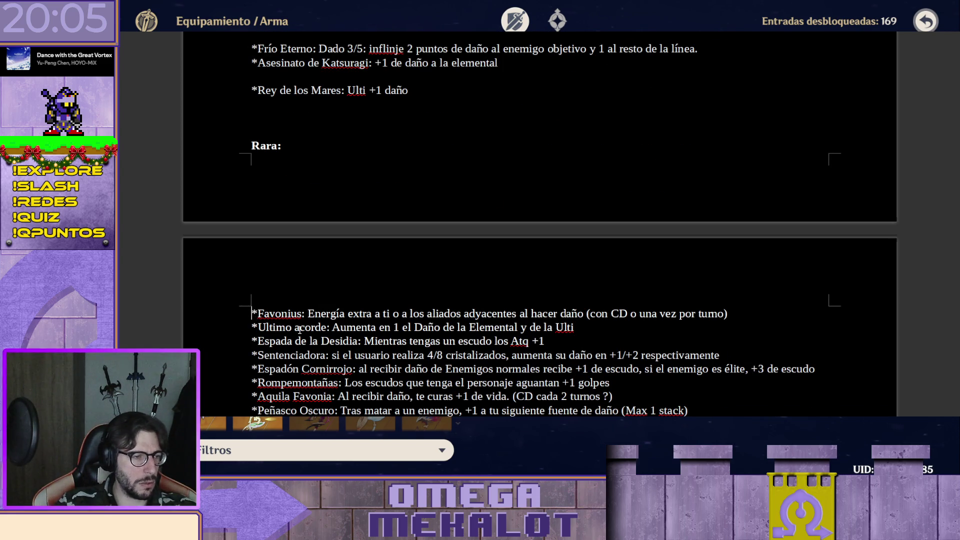
{"action": "key", "text": "Return"}
{"action": "key", "text": "ctrl+v"}
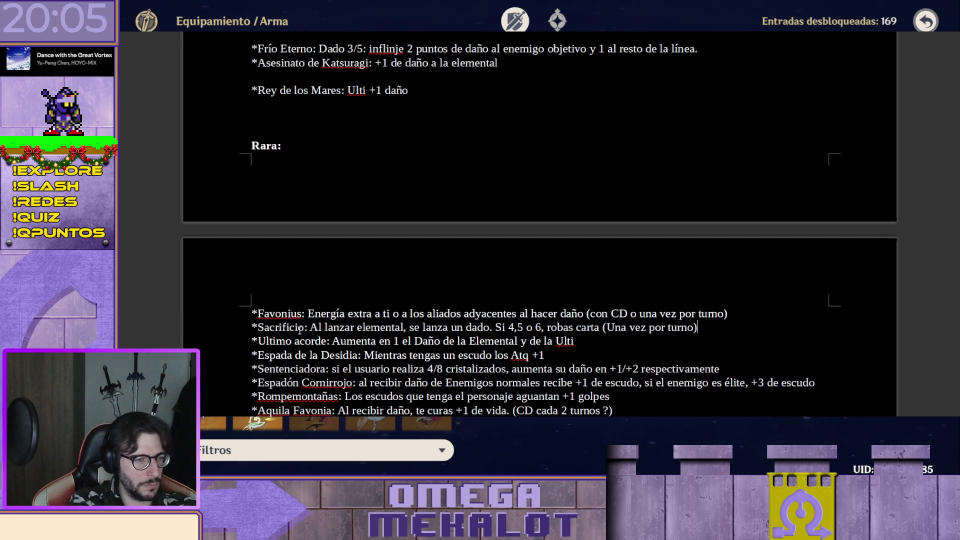
{"action": "scroll", "coordinate": [323, 324], "scroll_direction": "down", "scroll_amount": 1}
{"action": "scroll", "coordinate": [324, 324], "scroll_direction": "down", "scroll_amount": 1}
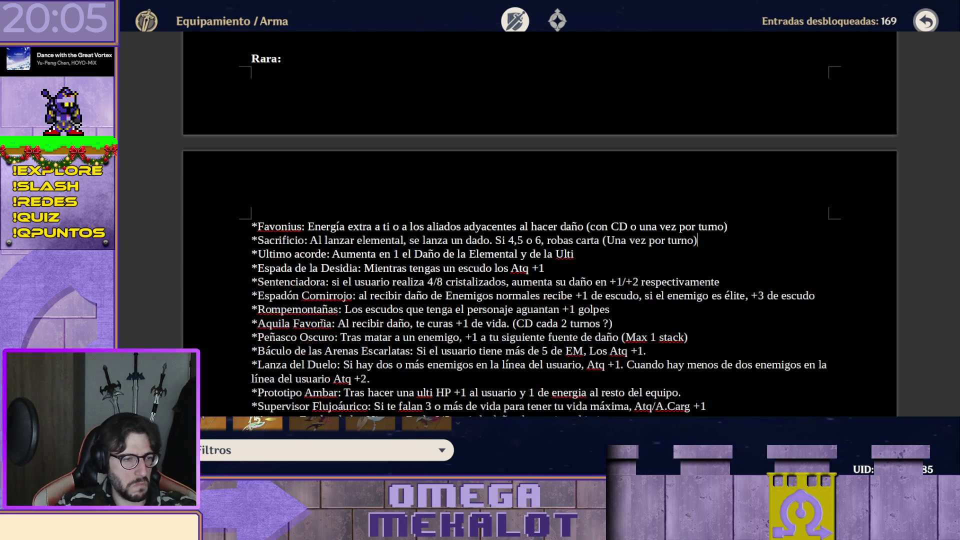
{"action": "scroll", "coordinate": [320, 322], "scroll_direction": "down", "scroll_amount": 1}
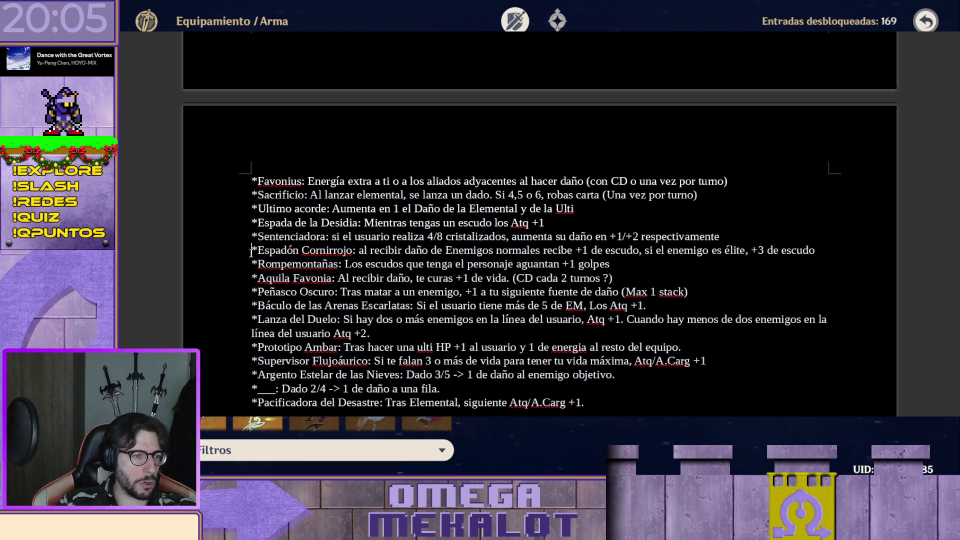
{"action": "key", "text": "shift+End"}
{"action": "key", "text": "Delete"}
{"action": "scroll", "coordinate": [364, 225], "scroll_direction": "up", "scroll_amount": 4}
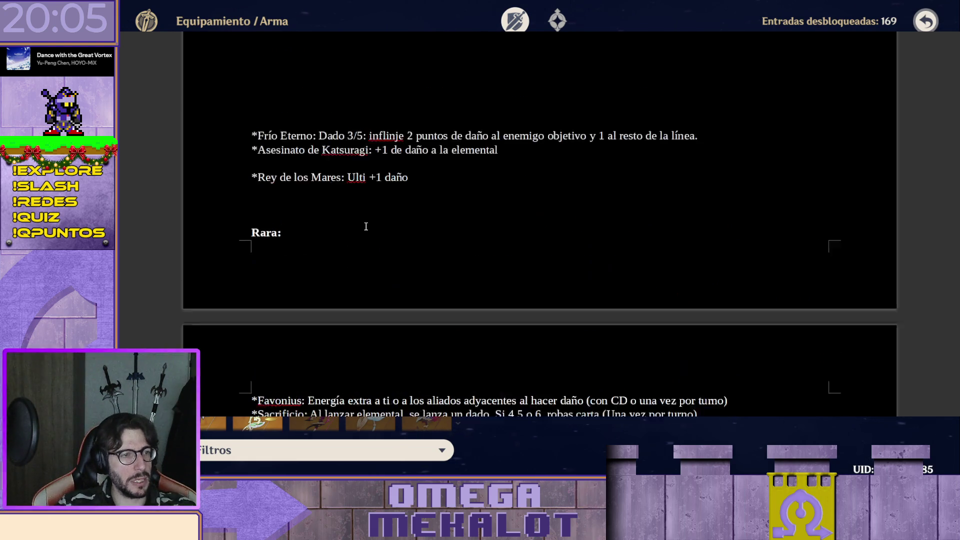
{"action": "scroll", "coordinate": [338, 188], "scroll_direction": "up", "scroll_amount": 2}
{"action": "scroll", "coordinate": [306, 145], "scroll_direction": "up", "scroll_amount": 3}
{"action": "scroll", "coordinate": [307, 145], "scroll_direction": "up", "scroll_amount": 2}
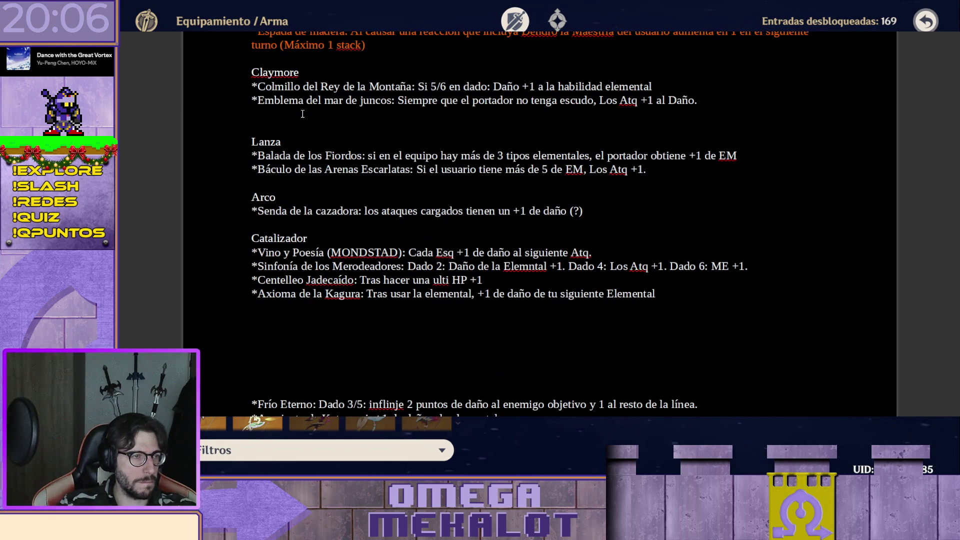
{"action": "key", "text": "ctrl+z"}
{"action": "scroll", "coordinate": [368, 235], "scroll_direction": "down", "scroll_amount": 7}
{"action": "scroll", "coordinate": [368, 235], "scroll_direction": "down", "scroll_amount": 1}
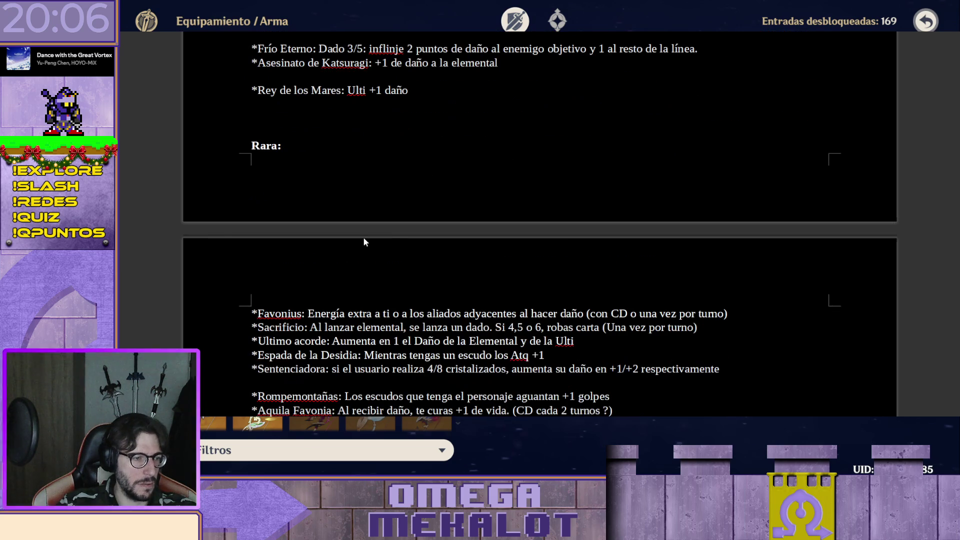
- Move Último acorde into Arco and reorder it above Senda de la cazadora
{"action": "triple_click", "coordinate": [247, 338]}
{"action": "key", "text": "BackSpace"}
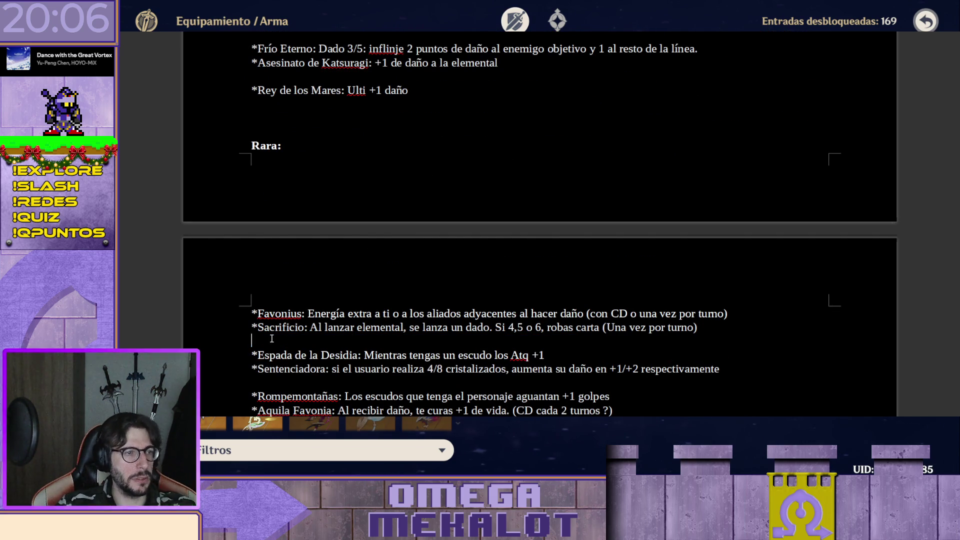
{"action": "scroll", "coordinate": [247, 335], "scroll_direction": "up", "scroll_amount": 8}
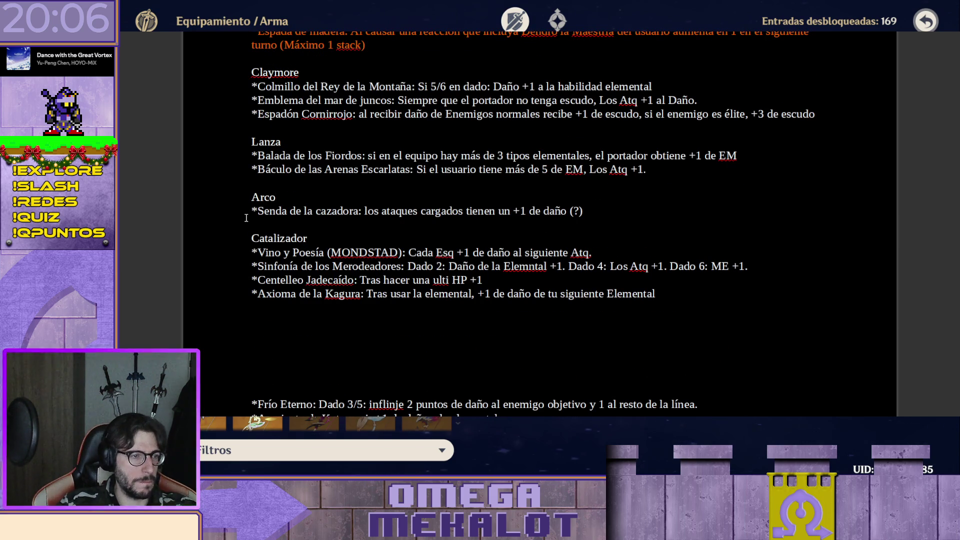
{"action": "left_click", "coordinate": [253, 225]}
{"action": "key", "text": "ctrl+v"}
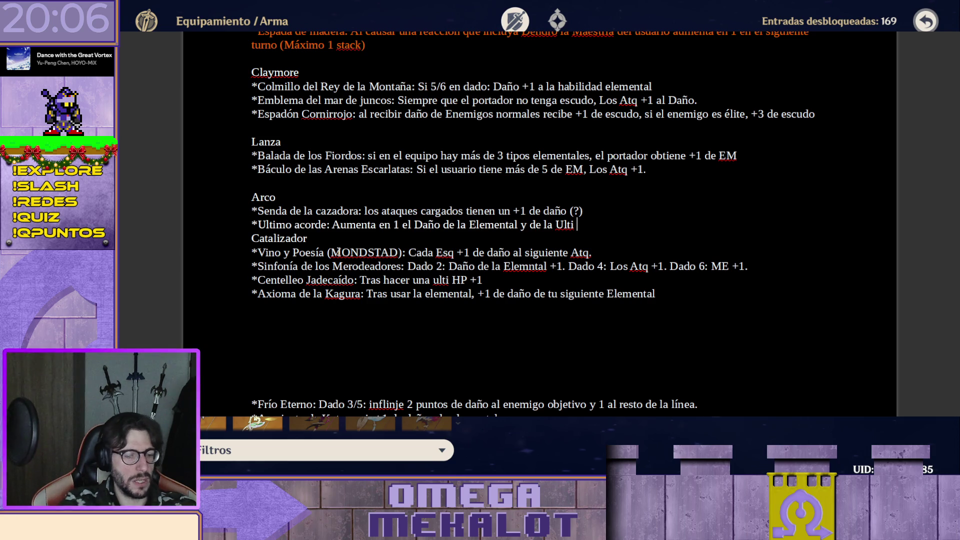
{"action": "key", "text": "Return"}
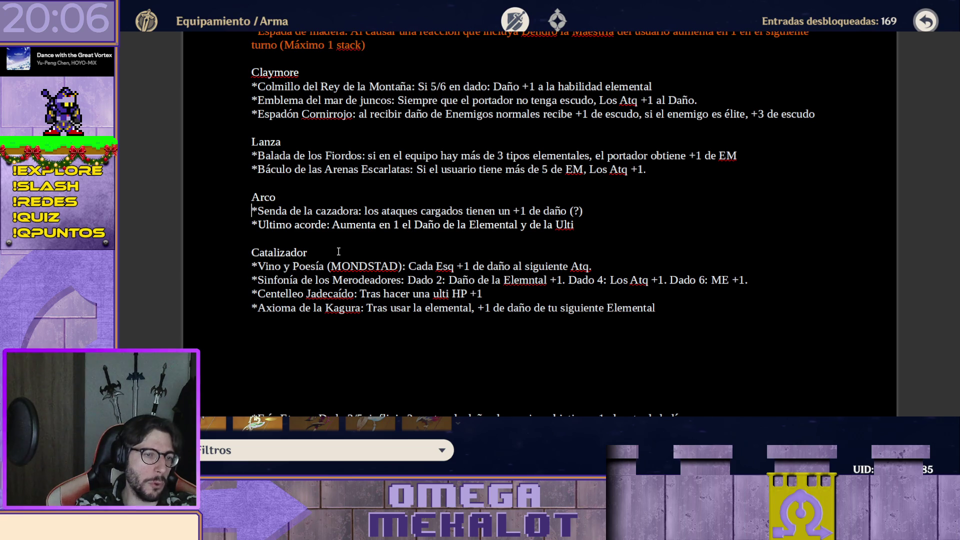
{"action": "key", "text": "shift+Home"}
{"action": "key", "text": "Delete"}
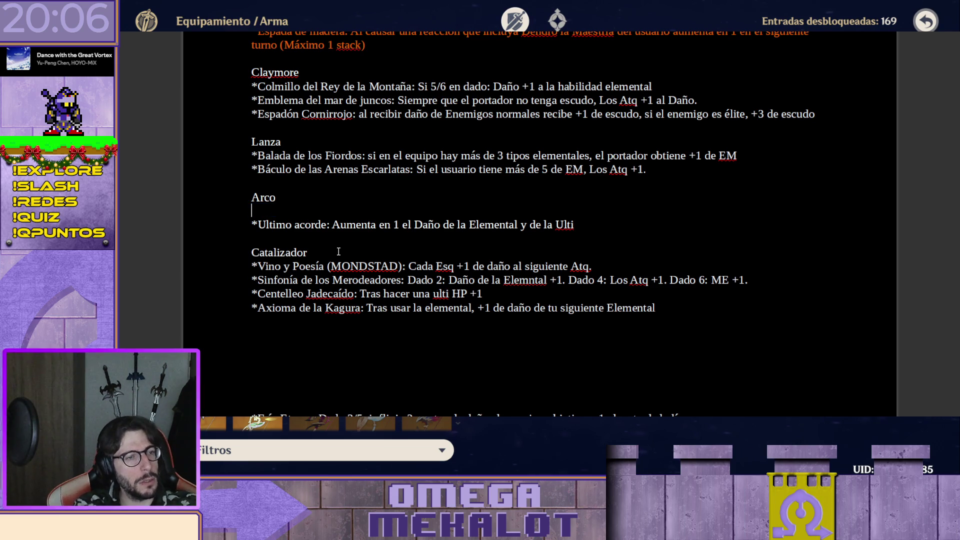
{"action": "key", "text": "Delete"}
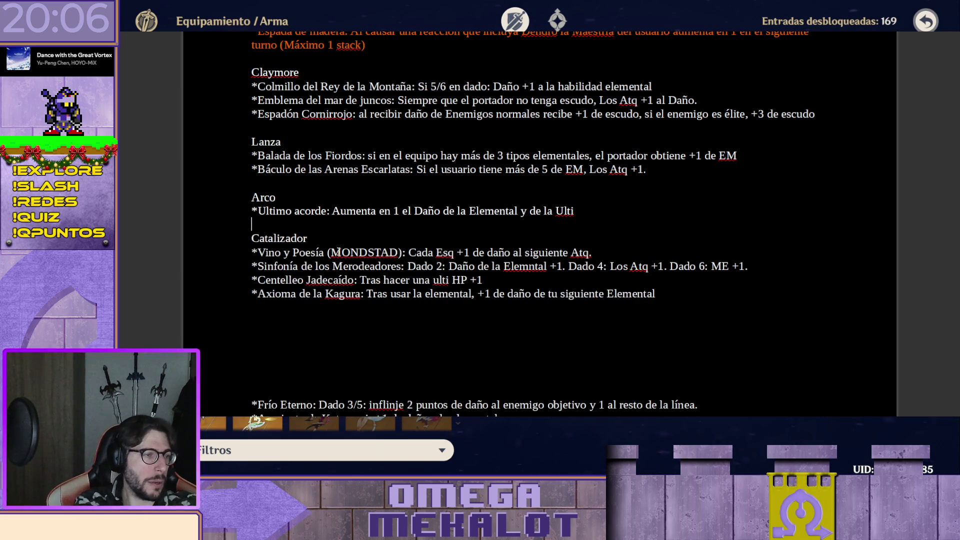
{"action": "key", "text": "ctrl+z"}
{"action": "key", "text": "Home"}
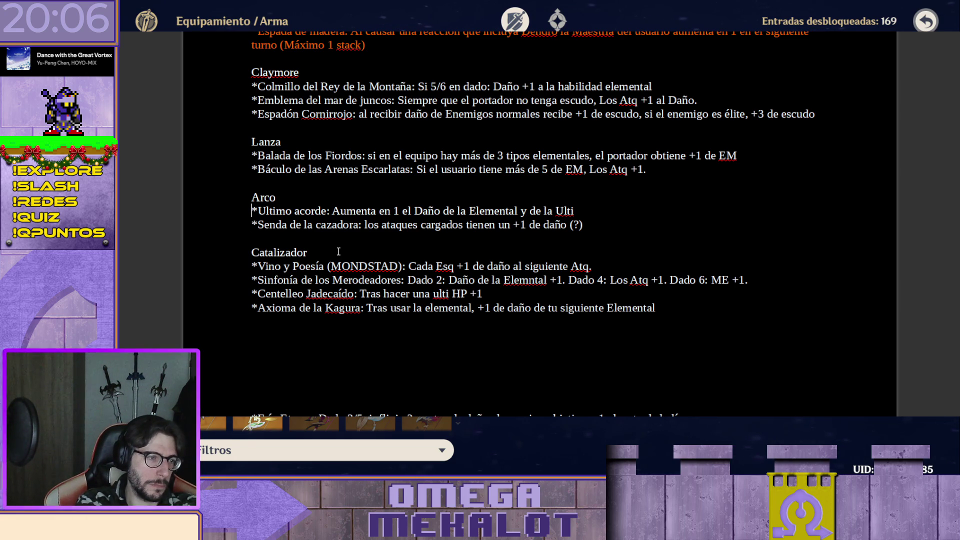
{"action": "type", "text": "4"}
- Split Arco into a 5* line above Senda de la cazadora and a 4* line above Último acorde
{"action": "key", "text": "Return"}
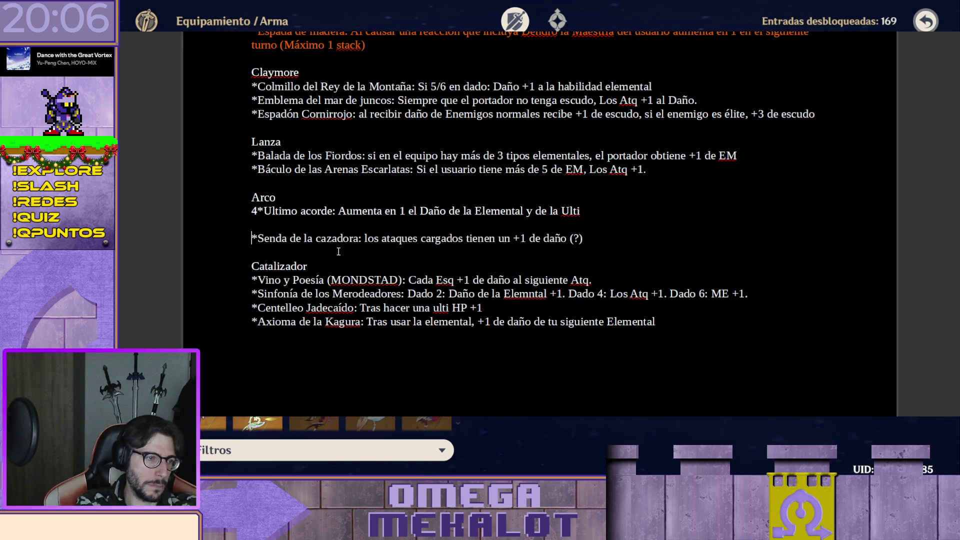
{"action": "type", "text": "5"}
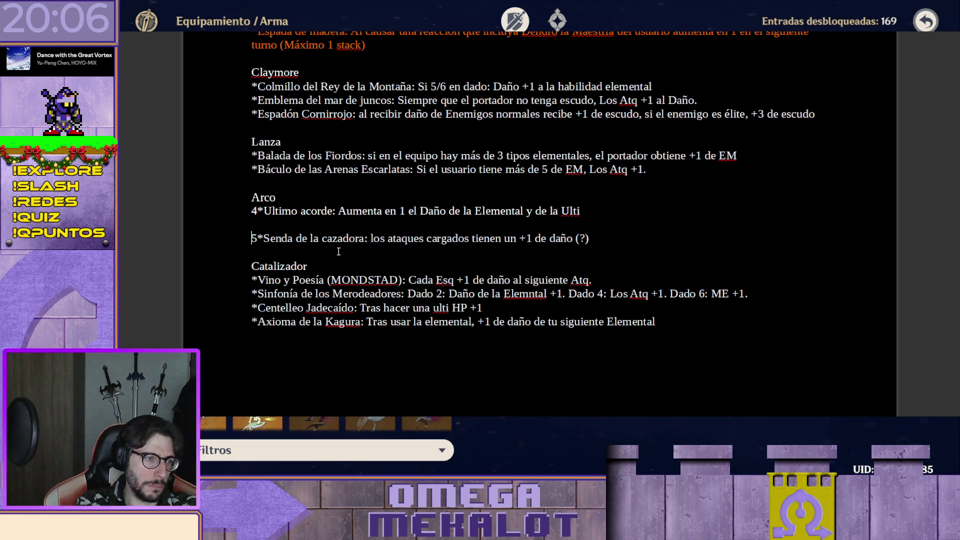
{"action": "key", "text": "Return"}
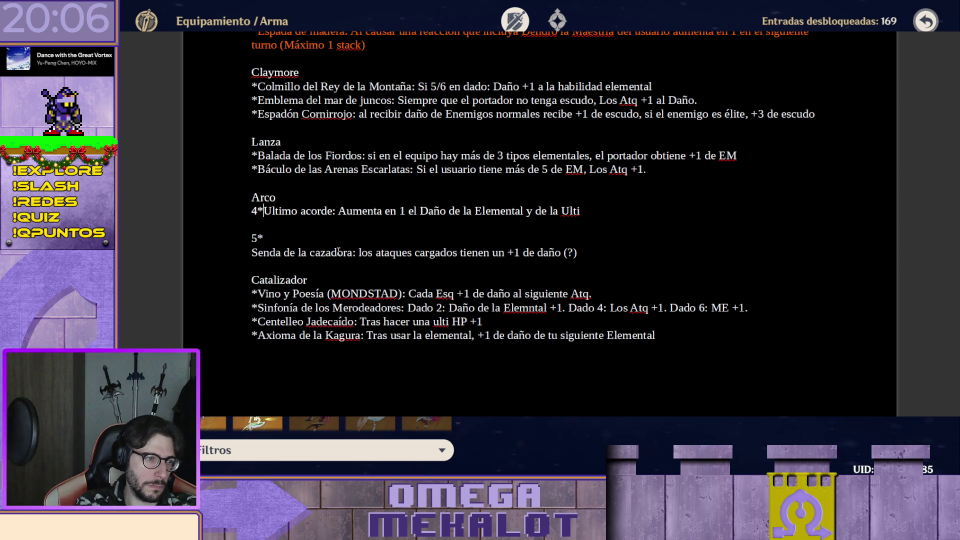
{"action": "key", "text": "Return"}
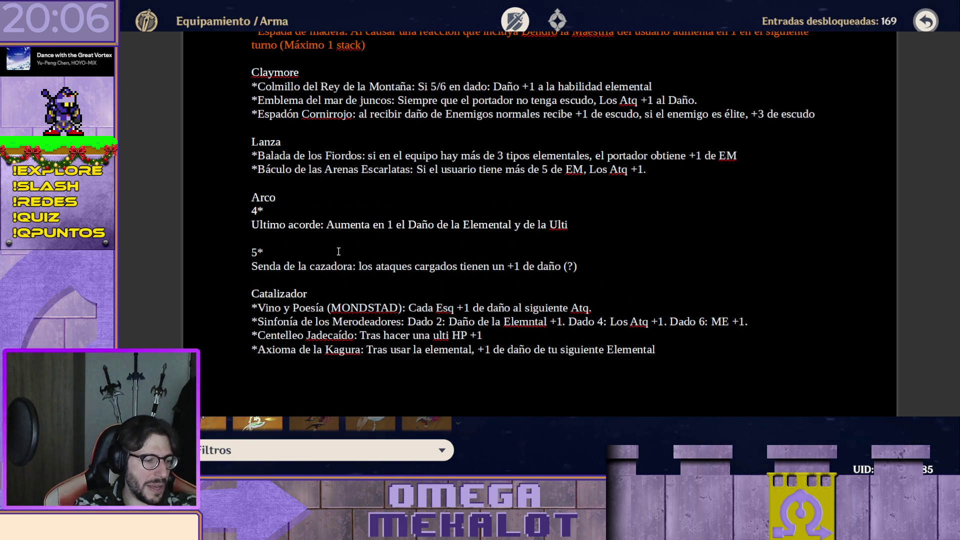
{"action": "type", "text": "4"}
- Split Catalizador into a 4* line above Vino y Poesía and a 5* line above Sinfonía
{"action": "key", "text": "Right"}
{"action": "key", "text": "Return"}
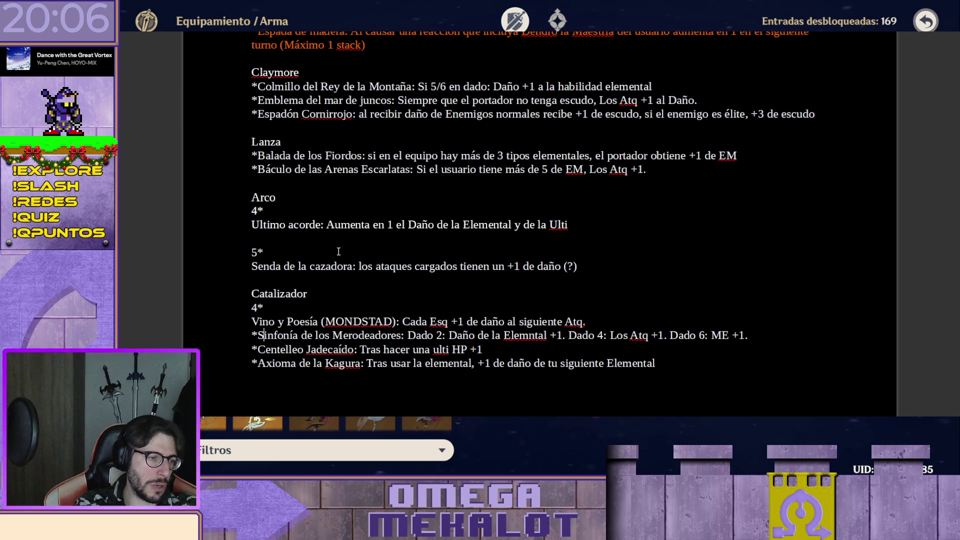
{"action": "key", "text": "Home"}
{"action": "type", "text": "5"}
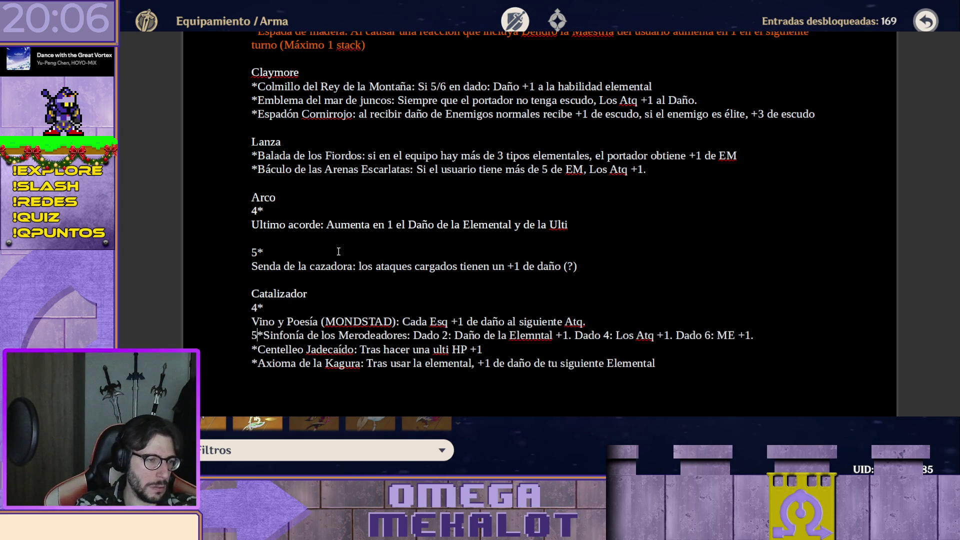
{"action": "key", "text": "Right"}
{"action": "key", "text": "Return"}
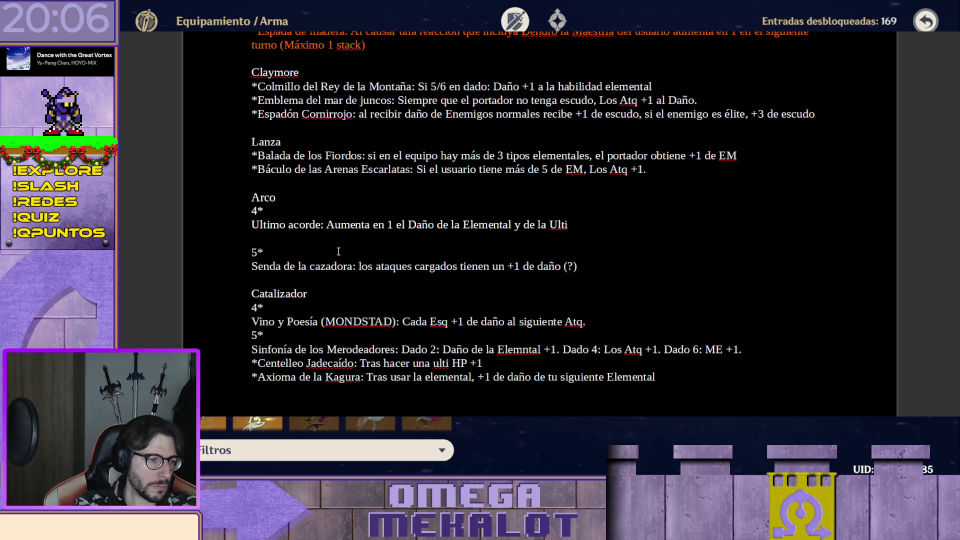
- Remove the asterisks before Centelleo and Axioma, space the groups, and select the word Catalizador
{"action": "key", "text": "Delete"}
{"action": "key", "text": "Delete"}
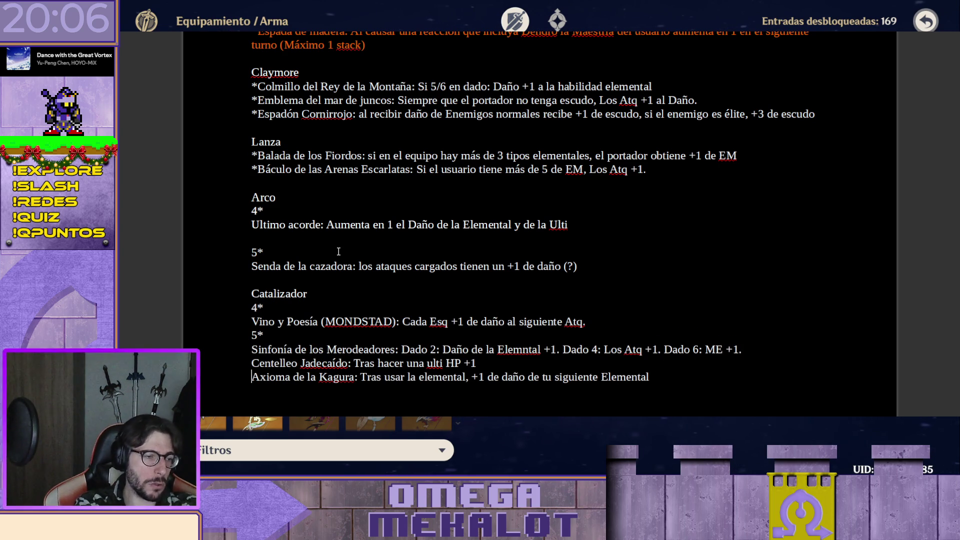
{"action": "key", "text": "Up"}
{"action": "key", "text": "Up"}
{"action": "key", "text": "Up"}
{"action": "key", "text": "Return"}
{"action": "key", "text": "Up"}
{"action": "key", "text": "Up"}
{"action": "key", "text": "Up"}
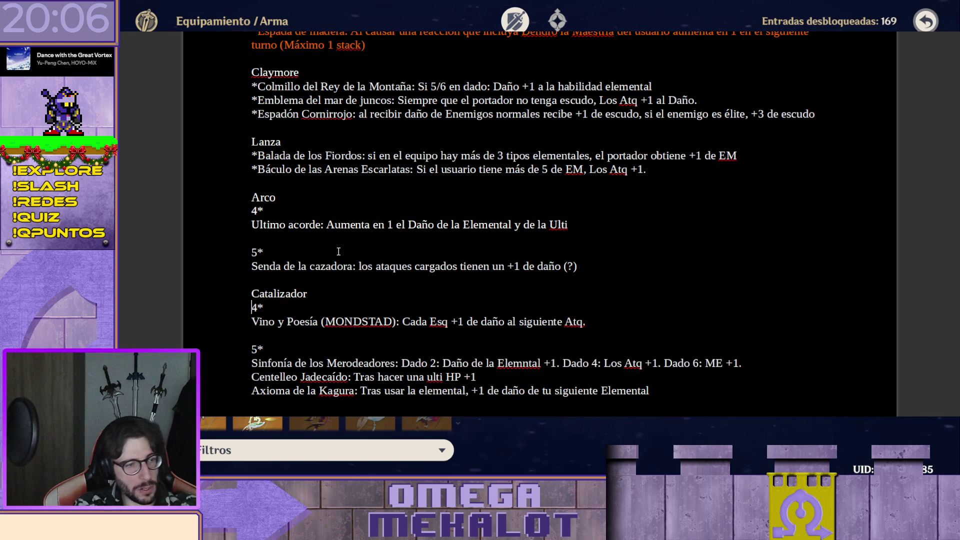
{"action": "key", "text": "Return"}
{"action": "key", "text": "shift+Up"}
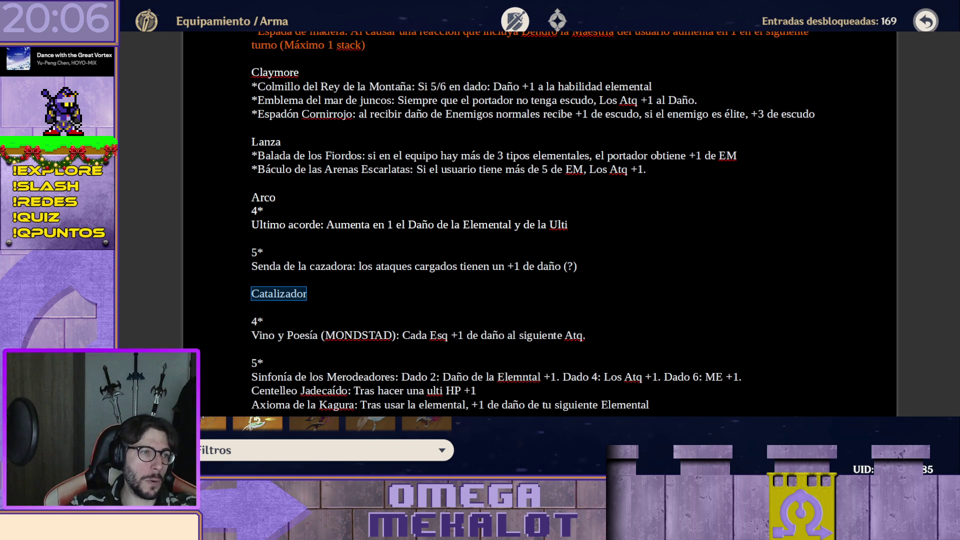
- Make 'Catalizador' a larger bold heading and delete the blank lines inside its weapon list
{"action": "key", "text": "ctrl+shift+period"}
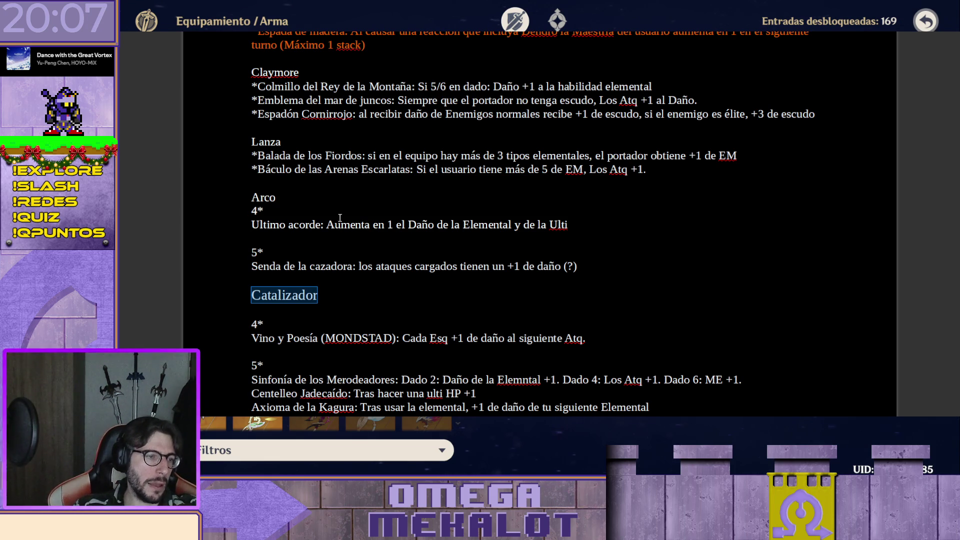
{"action": "key", "text": "ctrl+b"}
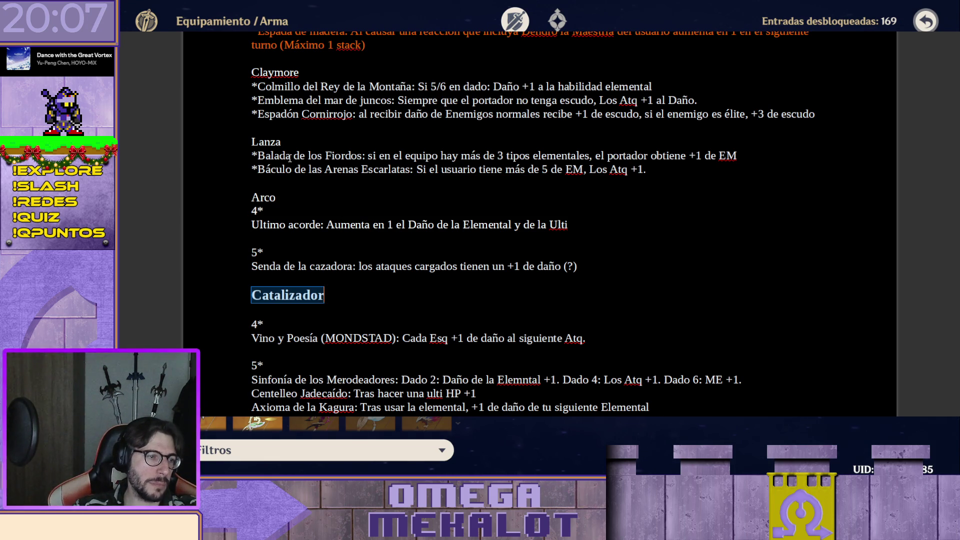
{"action": "left_click", "coordinate": [373, 303]}
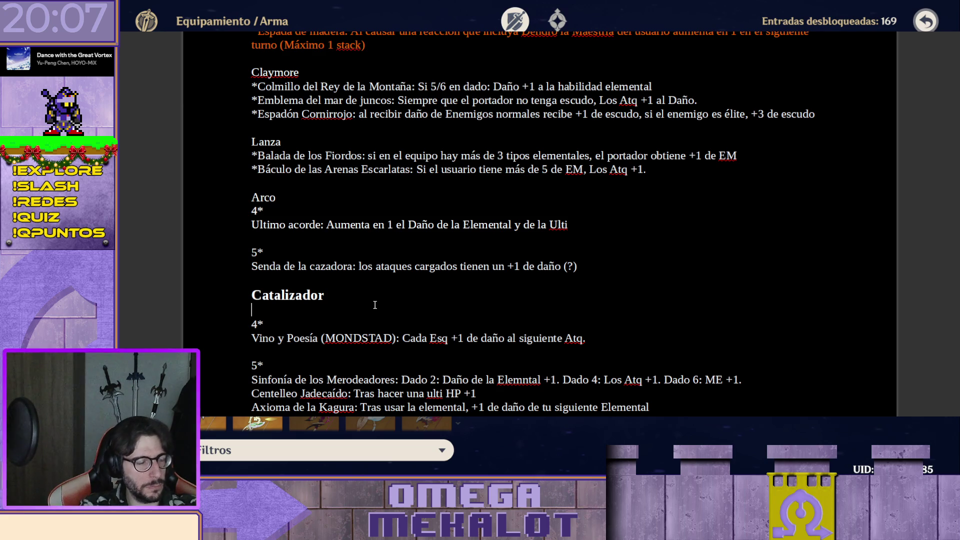
{"action": "key", "text": "Delete"}
{"action": "key", "text": "Down"}
{"action": "key", "text": "Down"}
{"action": "key", "text": "Delete"}
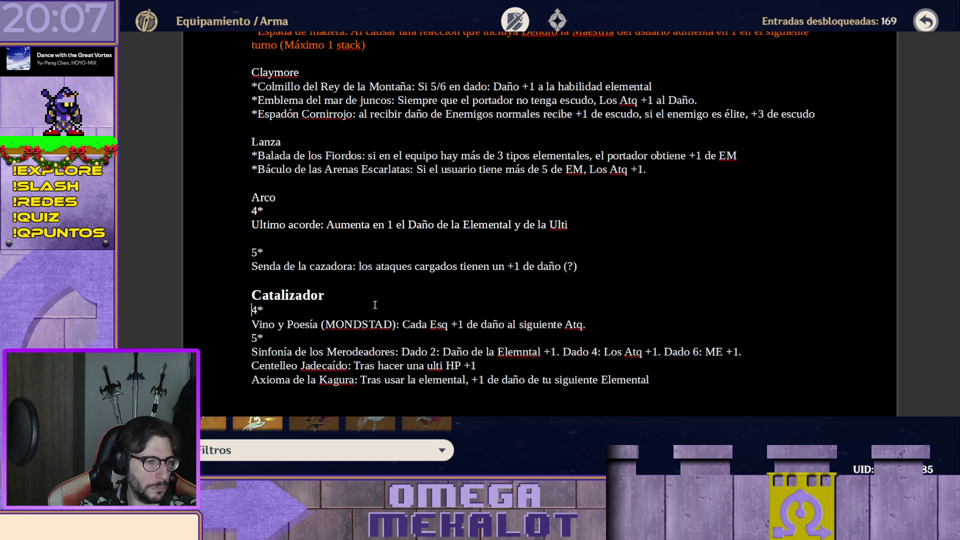
- Prefix the 4*/5* rarity lines under Catalizador and Arco with '- '
{"action": "key", "text": "Up"}
{"action": "key", "text": "Up"}
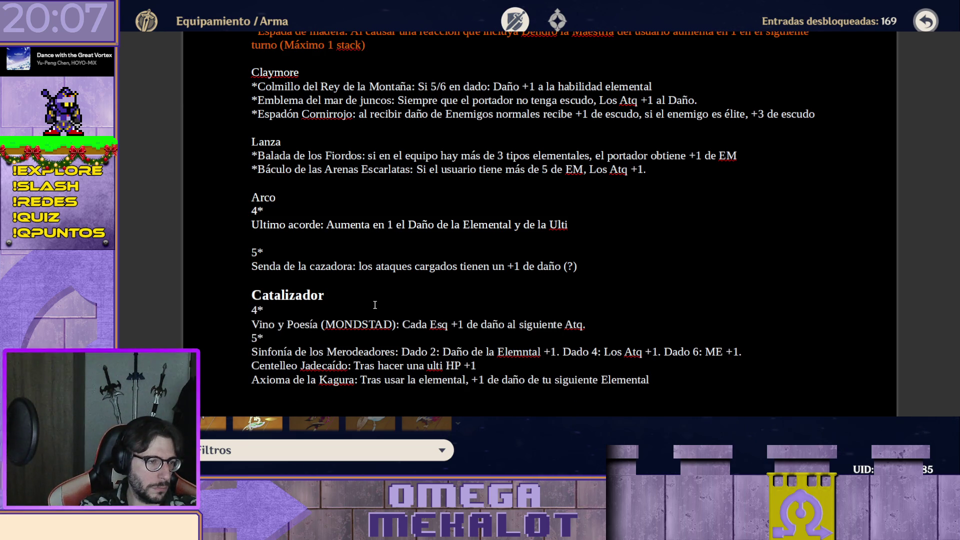
{"action": "key", "text": "Down"}
{"action": "key", "text": "Down"}
{"action": "key", "text": "Down"}
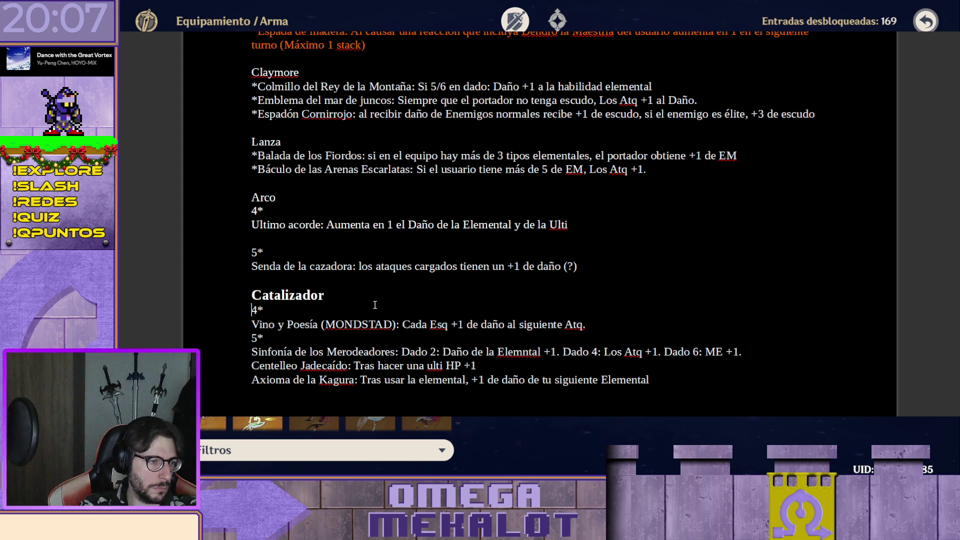
{"action": "type", "text": "- "}
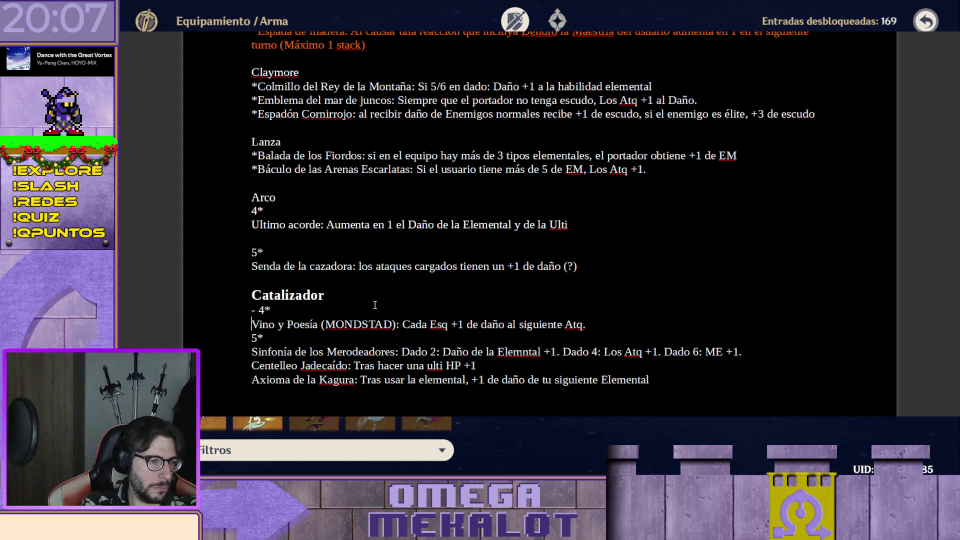
{"action": "type", "text": "-"}
{"action": "key", "text": "Up"}
{"action": "key", "text": "Up"}
{"action": "key", "text": "Up"}
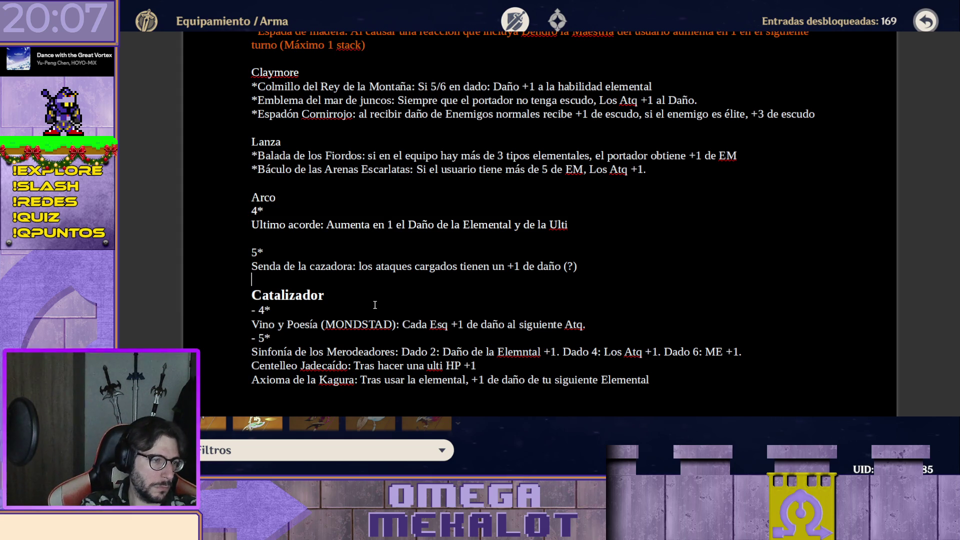
{"action": "type", "text": "-"}
{"action": "key", "text": "Up"}
{"action": "key", "text": "Up"}
{"action": "key", "text": "Up"}
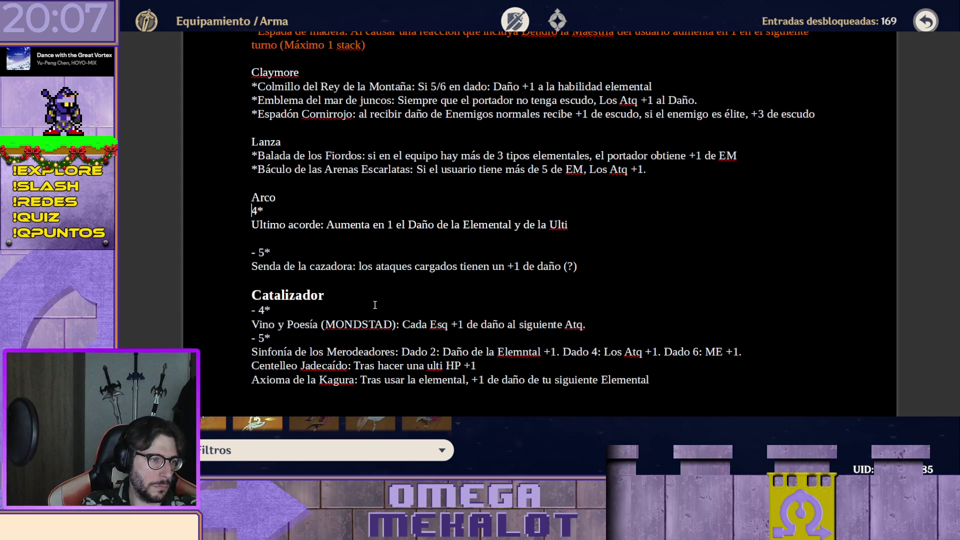
{"action": "type", "text": "- "}
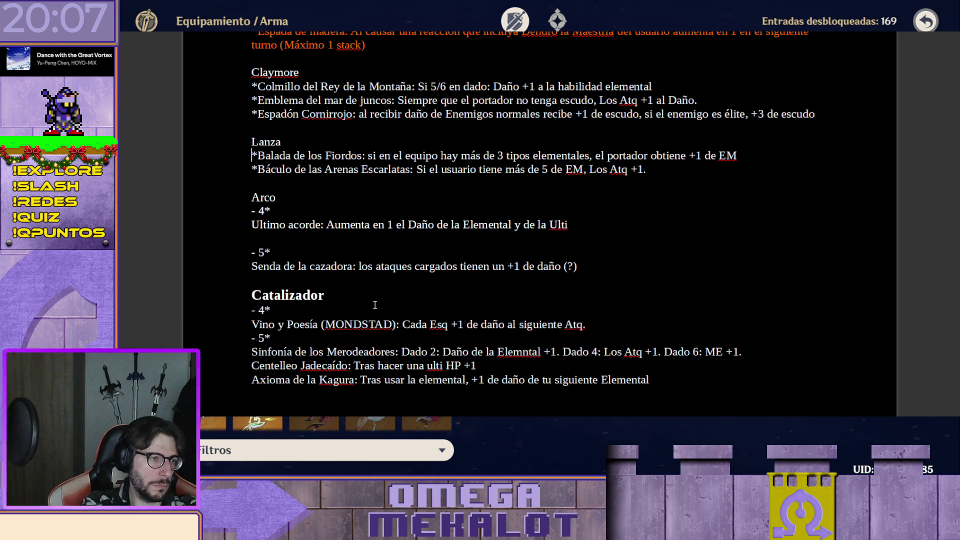
{"action": "type", "text": "4"}
- Split Lanza into '- 4*' with Balada de los Fiordos and '- 5*' with Báculo de las Arenas Escarlatas
{"action": "key", "text": "Down"}
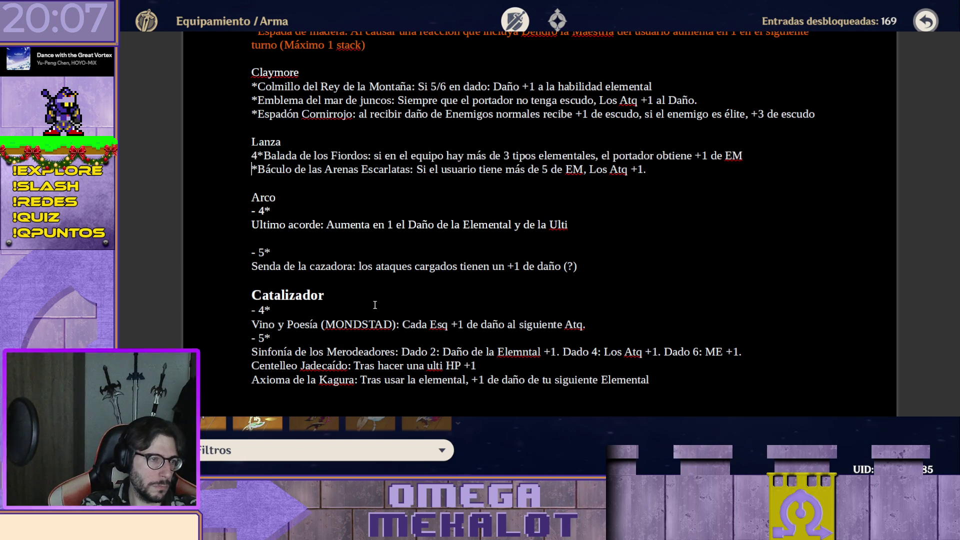
{"action": "type", "text": "5"}
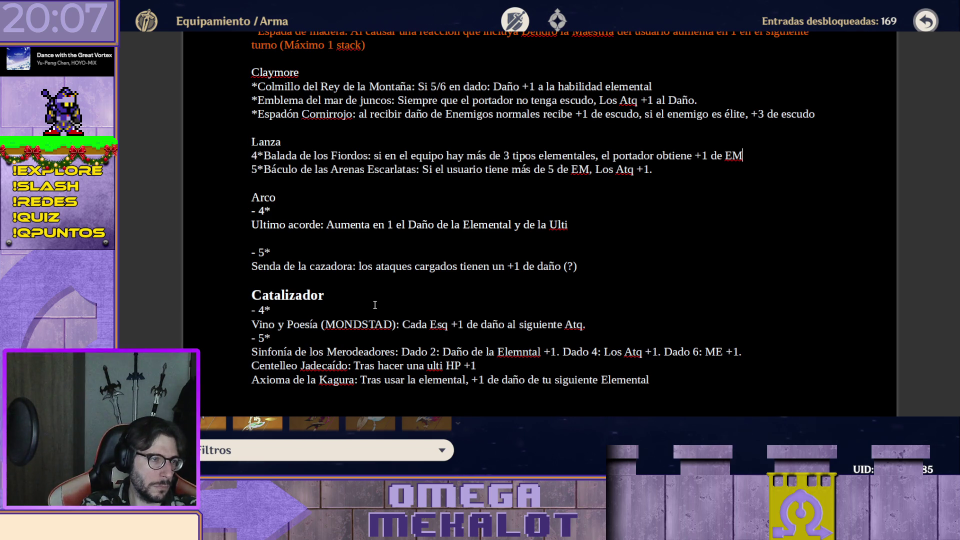
{"action": "key", "text": "Home"}
{"action": "type", "text": "-"}
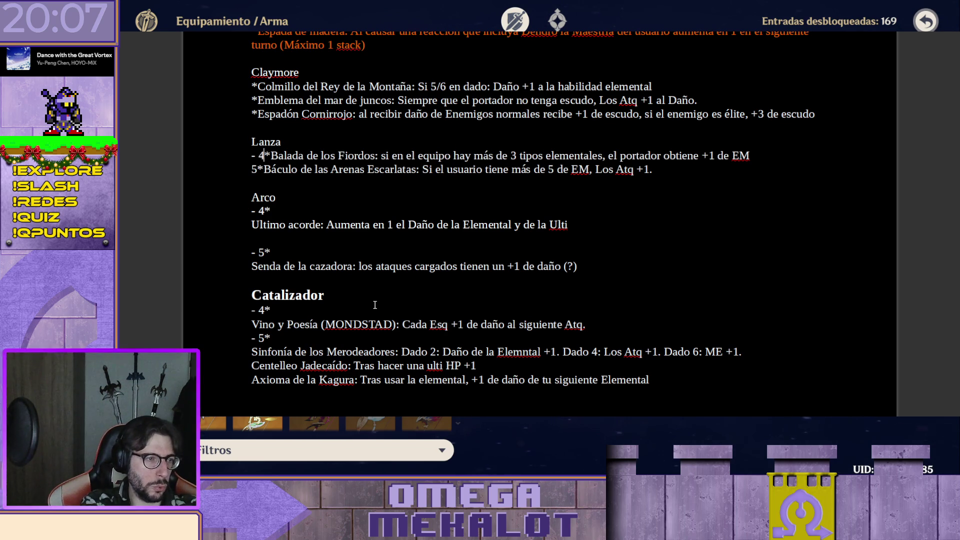
{"action": "key", "text": "Return"}
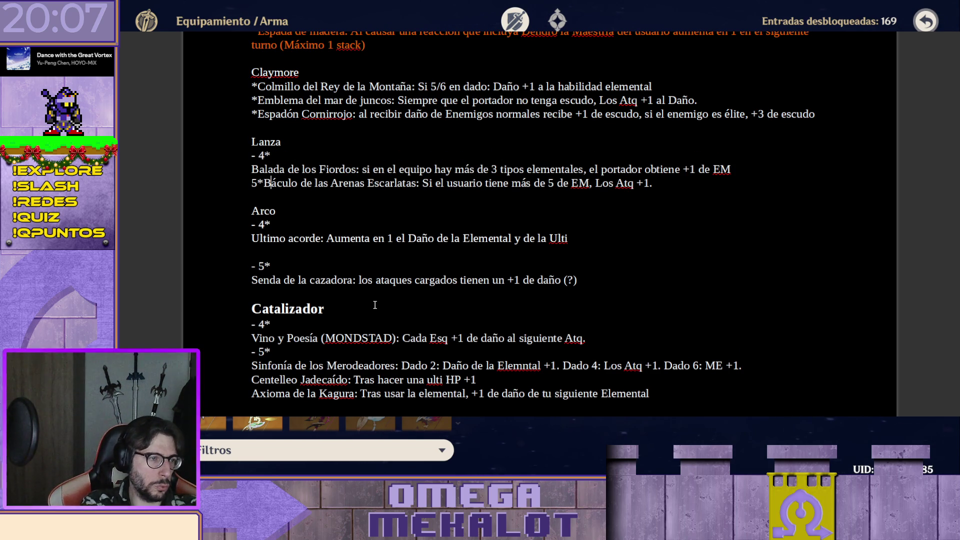
{"action": "key", "text": "Return"}
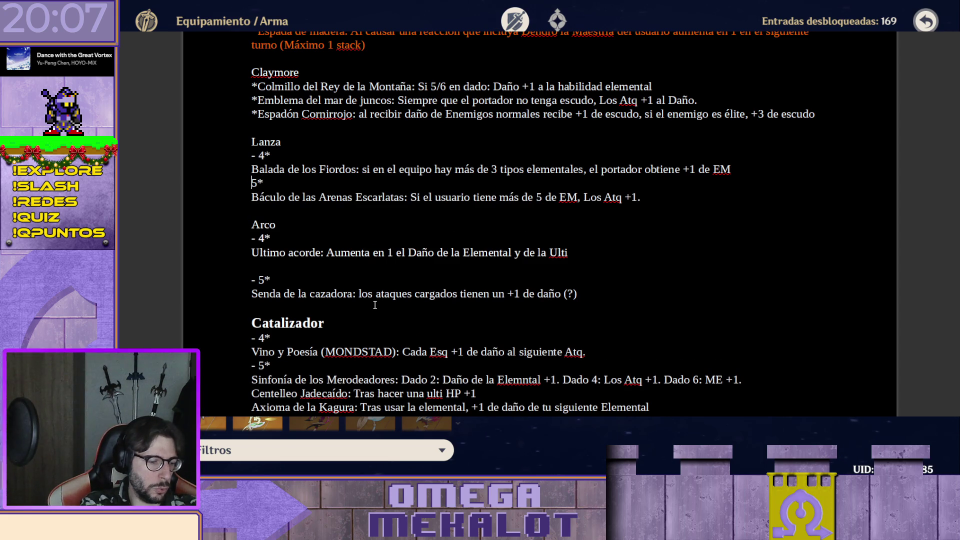
{"action": "type", "text": "-"}
{"action": "key", "text": "Up"}
{"action": "key", "text": "Up"}
{"action": "key", "text": "Up"}
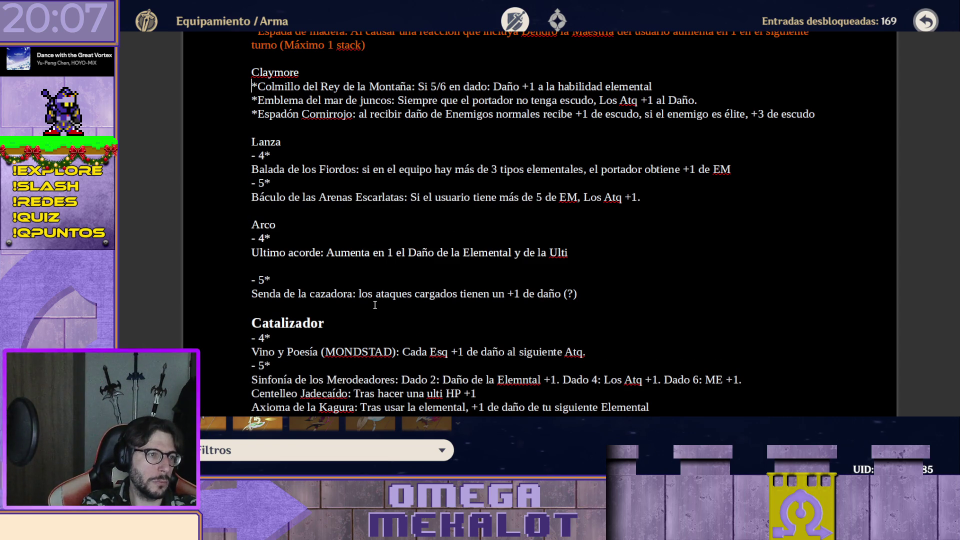
- Add a '- 4*' line under Claymore and put Colmillo del Rey de la Montaña on its own line
{"action": "key", "text": "Up"}
{"action": "key", "text": "Up"}
{"action": "key", "text": "Up"}
{"action": "type", "text": "4-"}
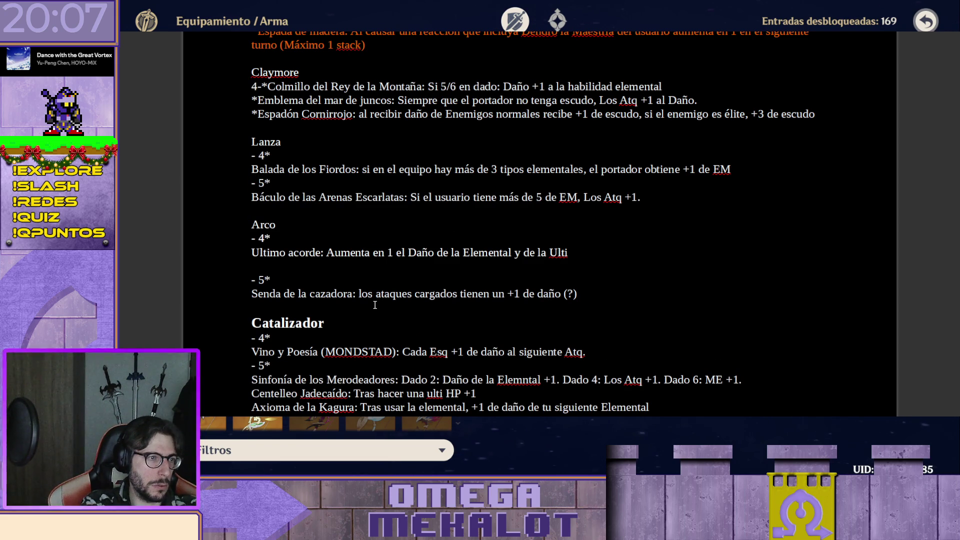
{"action": "key", "text": "BackSpace"}
{"action": "key", "text": "Left"}
{"action": "type", "text": "-"}
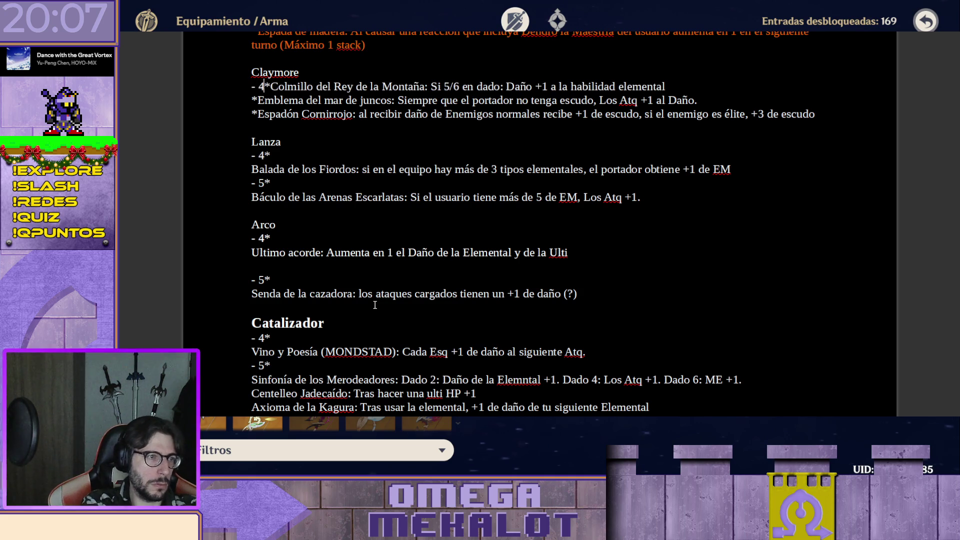
{"action": "key", "text": "Right"}
{"action": "key", "text": "Return"}
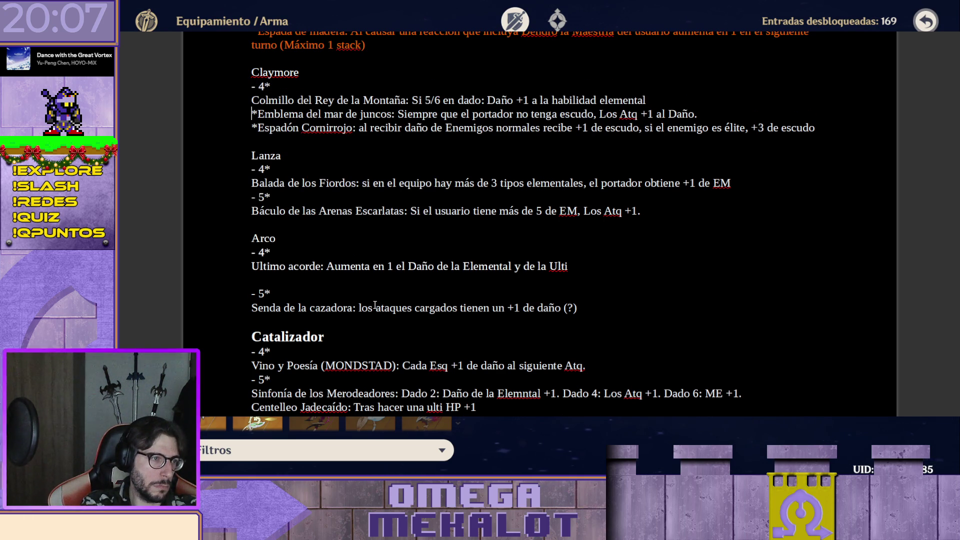
{"action": "type", "text": "5"}
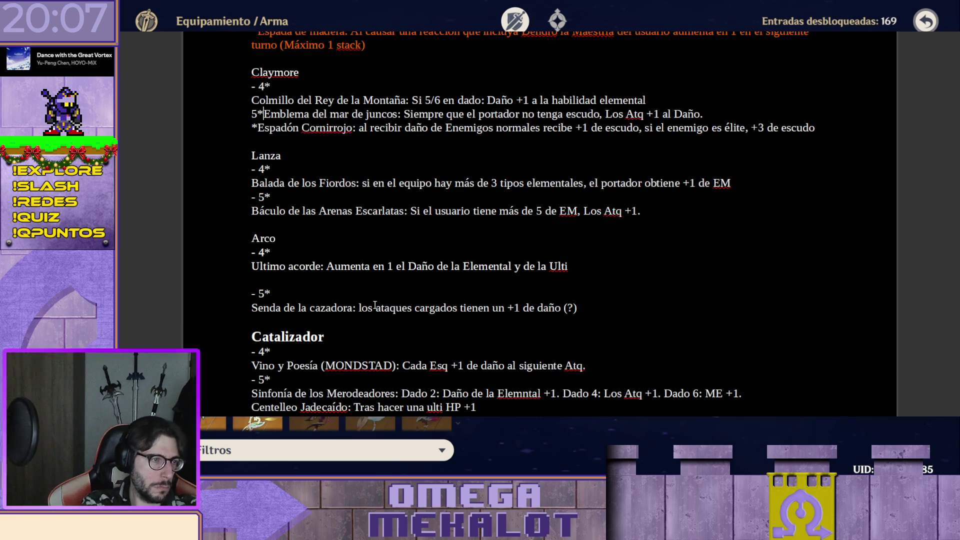
{"action": "type", "text": "-"}
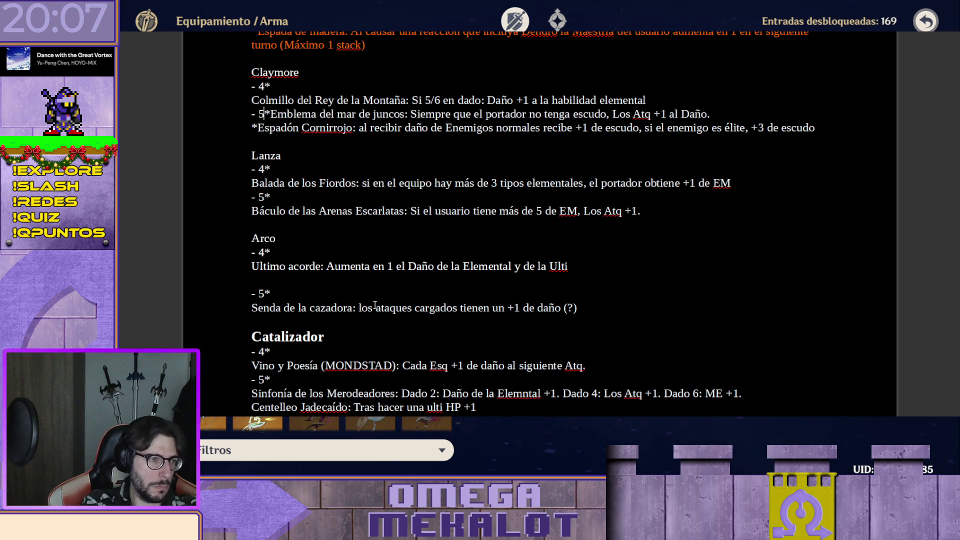
- Add the '- 5*' line, put Emblema del mar de juncos beneath it and clean up stray markers and blank lines
{"action": "key", "text": "Right"}
{"action": "key", "text": "Right"}
{"action": "key", "text": "Return"}
{"action": "key", "text": "shift+Home"}
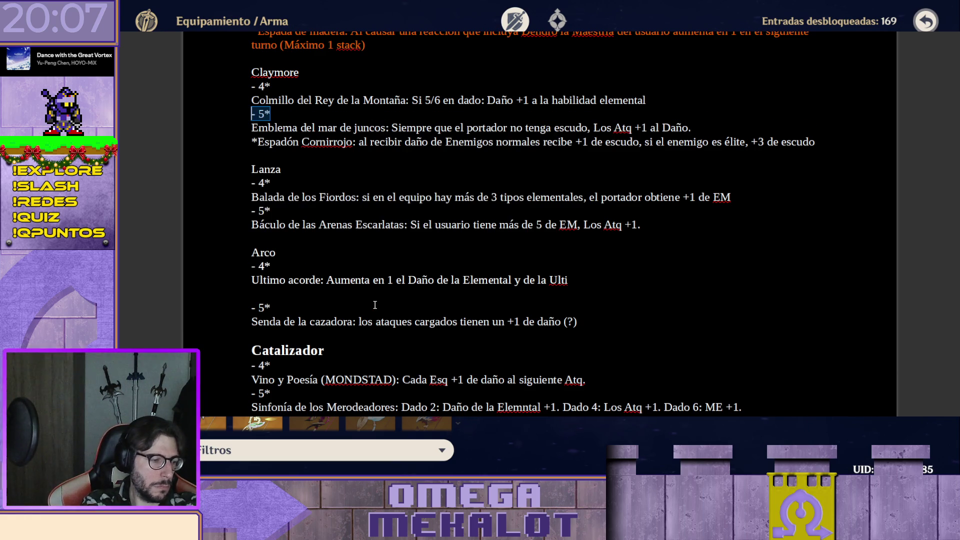
{"action": "key", "text": "BackSpace"}
{"action": "key", "text": "Up"}
{"action": "key", "text": "Return"}
{"action": "type", "text": "- 5*"}
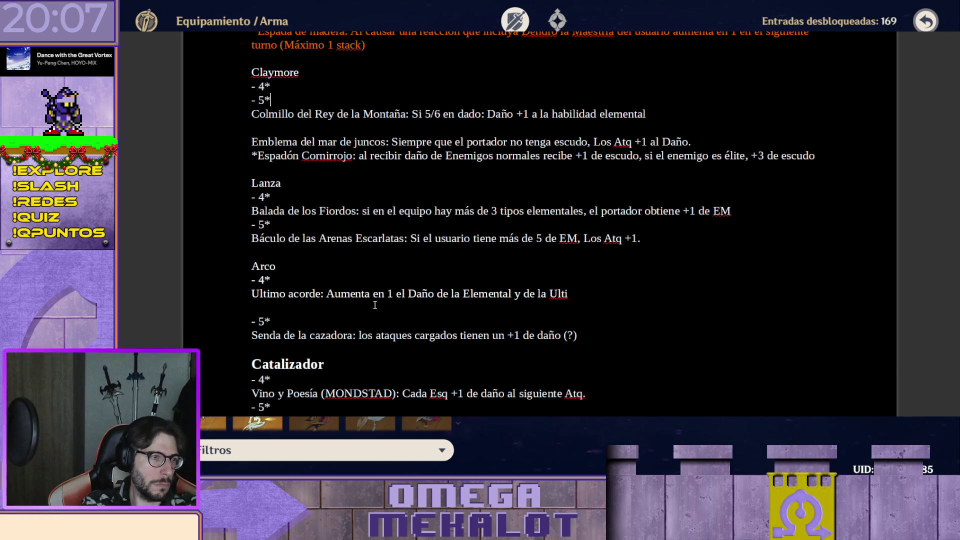
{"action": "key", "text": "Delete"}
{"action": "key", "text": "Delete"}
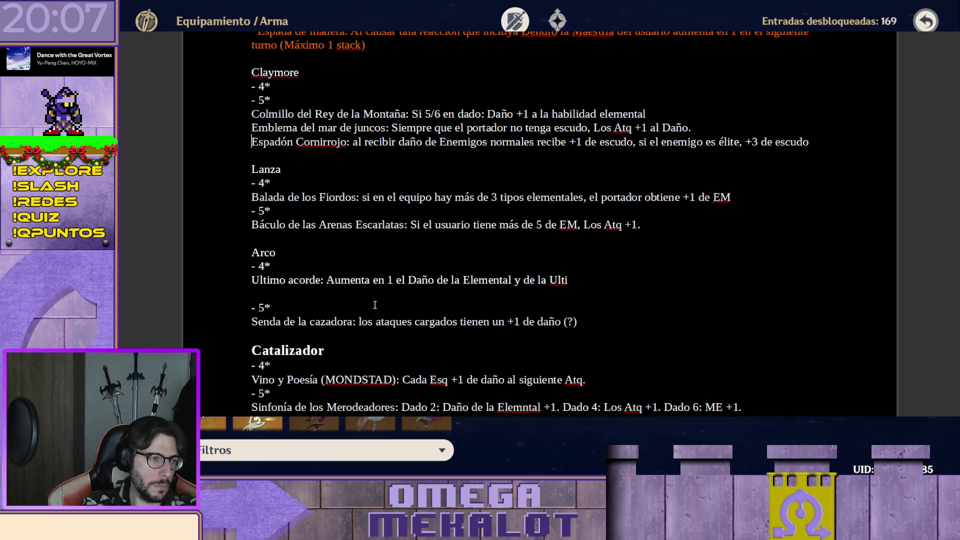
{"action": "scroll", "coordinate": [420, 255], "scroll_direction": "down", "scroll_amount": 1}
{"action": "scroll", "coordinate": [443, 226], "scroll_direction": "down", "scroll_amount": 2}
{"action": "scroll", "coordinate": [444, 226], "scroll_direction": "up", "scroll_amount": 4}
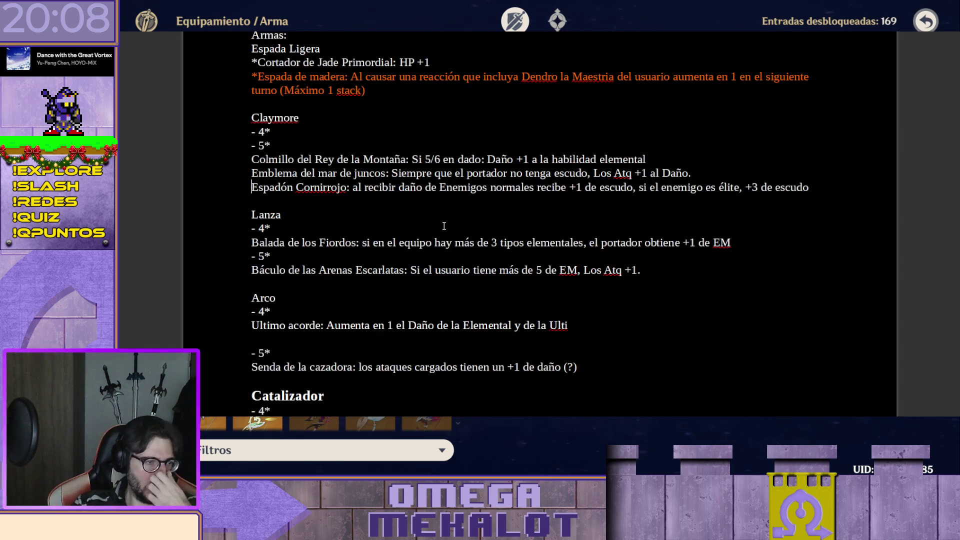
{"action": "scroll", "coordinate": [427, 226], "scroll_direction": "up", "scroll_amount": 3}
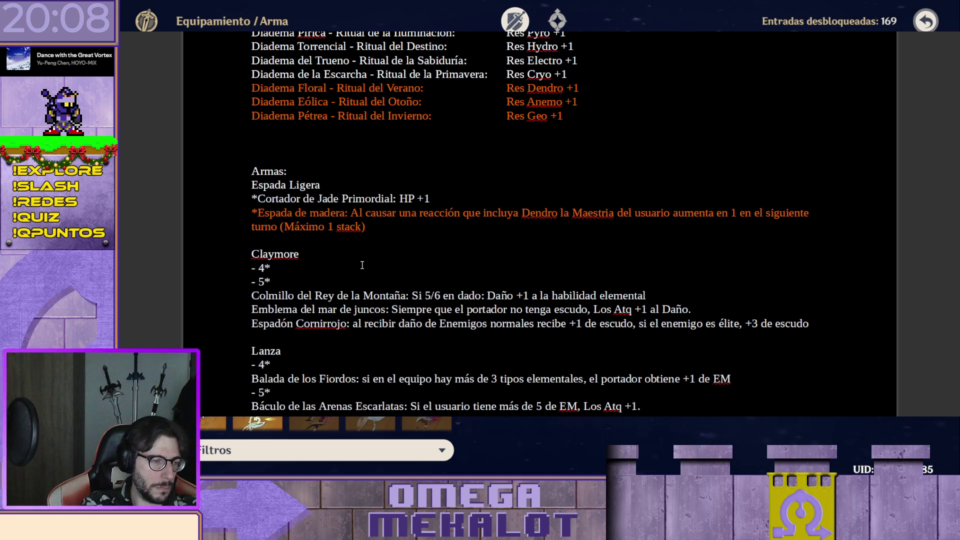
{"action": "type", "text": "- 5"}
{"action": "type", "text": "- "}
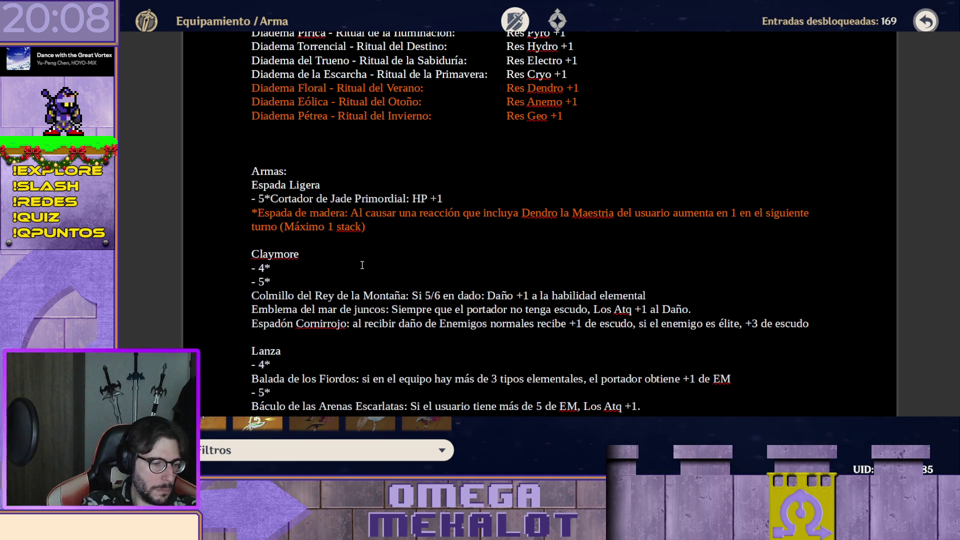
{"action": "type", "text": "- 4"}
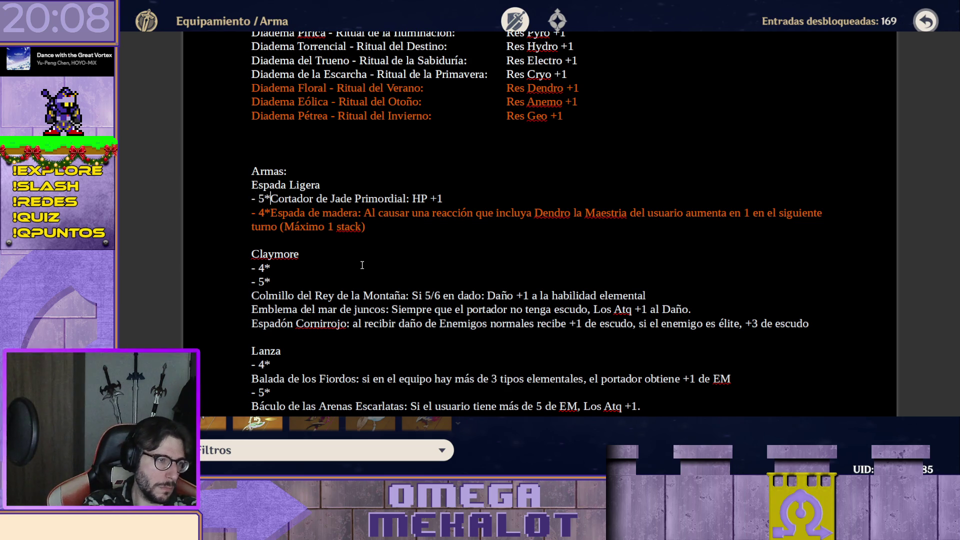
- Remove the 5* marker before Cortador de Jade Primordial, set Espada de madera's rarity to 5 and paste '- 4*'
{"action": "key", "text": "Home"}
{"action": "key", "text": "shift+Right"}
{"action": "key", "text": "shift+Right"}
{"action": "key", "text": "shift+Right"}
{"action": "key", "text": "ctrl+c"}
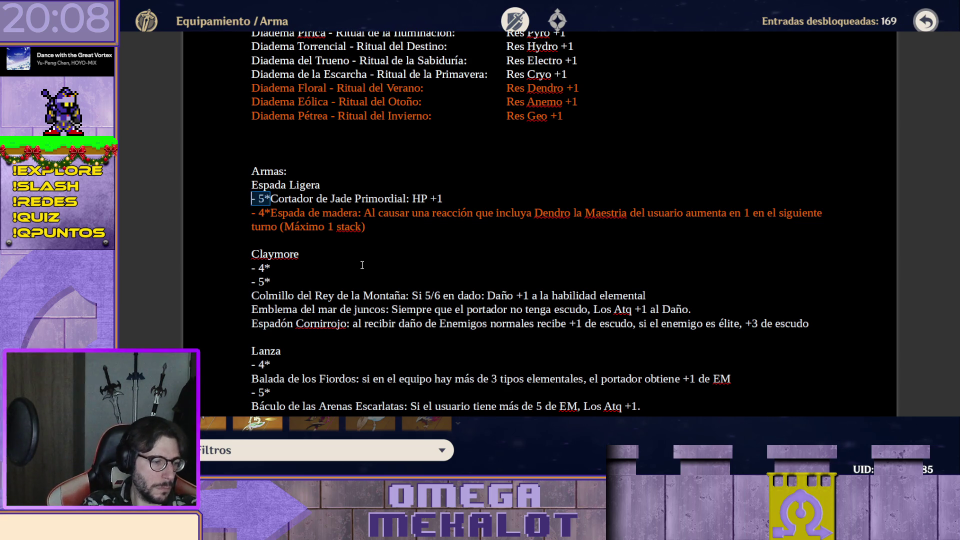
{"action": "key", "text": "BackSpace"}
{"action": "key", "text": "shift+Right"}
{"action": "key", "text": "shift+Right"}
{"action": "key", "text": "shift+Right"}
{"action": "key", "text": "ctrl+v"}
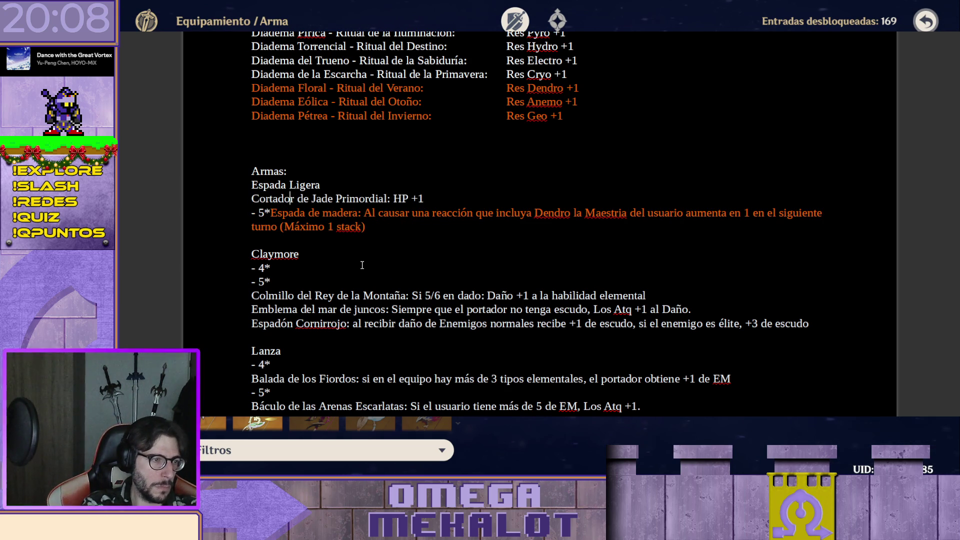
{"action": "type", "text": "- 4*"}
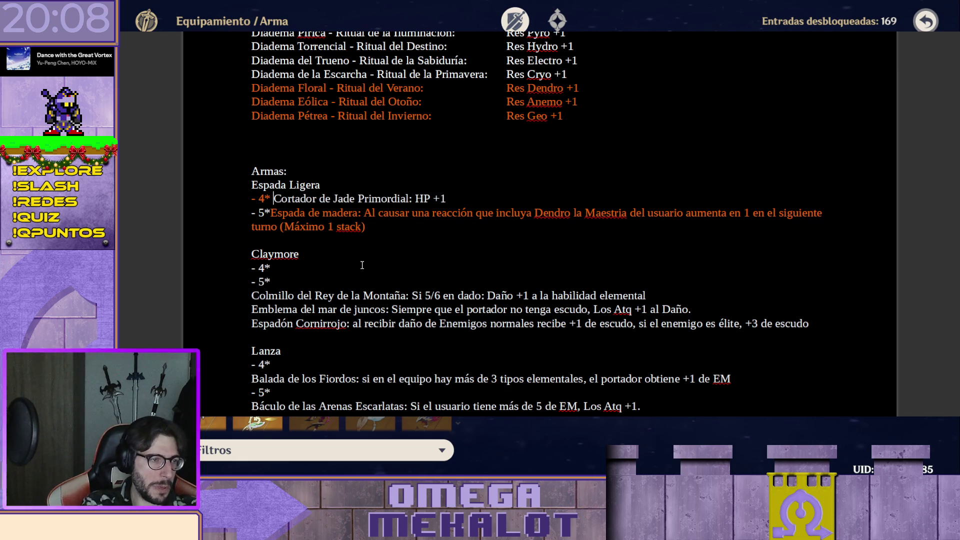
- Put Cortador de Jade Primordial under '- 4*' and Espada de madera on its own line under '- 5*'
{"action": "key", "text": "BackSpace"}
{"action": "key", "text": "Return"}
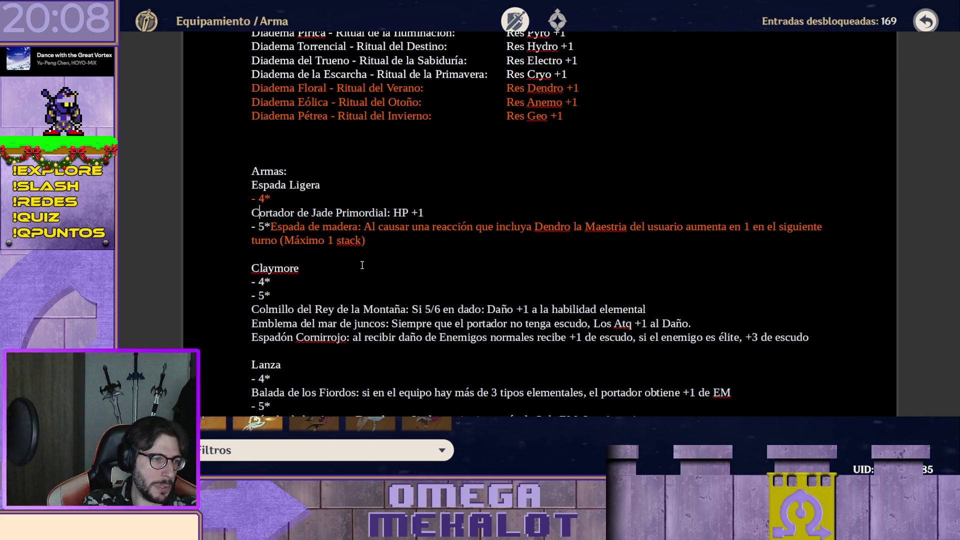
{"action": "key", "text": "Down"}
{"action": "key", "text": "Right"}
{"action": "key", "text": "Right"}
{"action": "key", "text": "Right"}
{"action": "key", "text": "Return"}
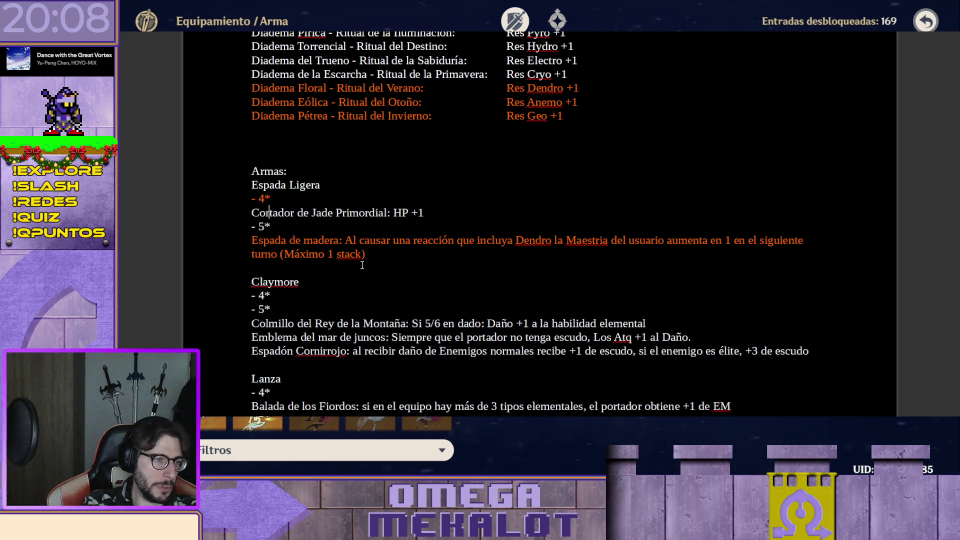
{"action": "key", "text": "Up"}
{"action": "key", "text": "shift+Home"}
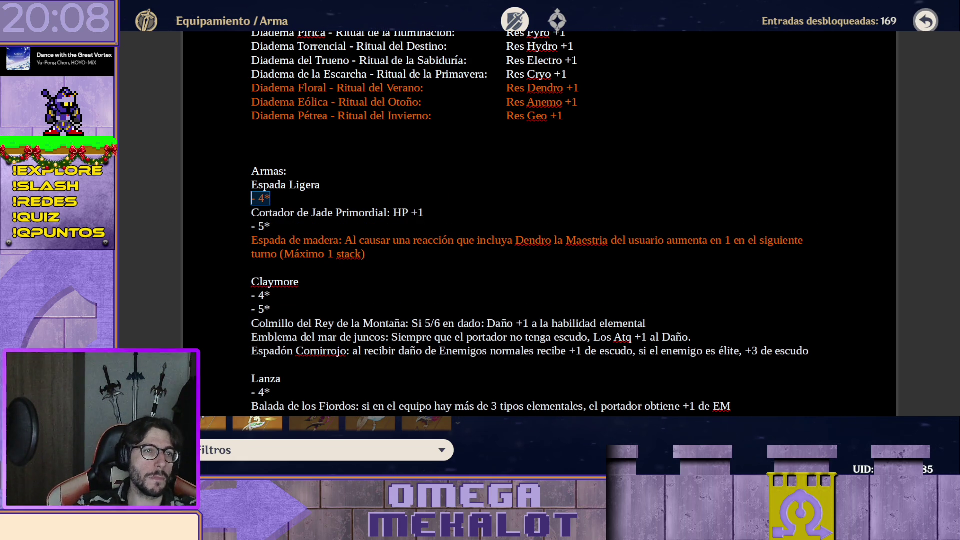
- Trim the Espada de madera effect down to 'Reacción Dendro: EM +1 Aliado Objetivo', removing 'que incluya', 'la Maestria' and 'del usuario aumenta'
{"action": "left_click", "coordinate": [401, 157]}
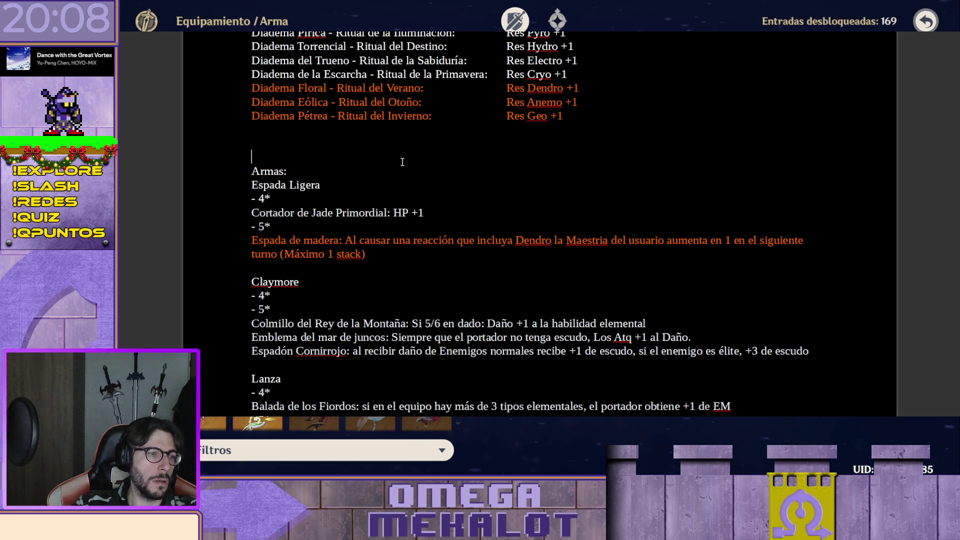
{"action": "scroll", "coordinate": [402, 156], "scroll_direction": "down", "scroll_amount": 2}
{"action": "scroll", "coordinate": [406, 205], "scroll_direction": "down", "scroll_amount": 1}
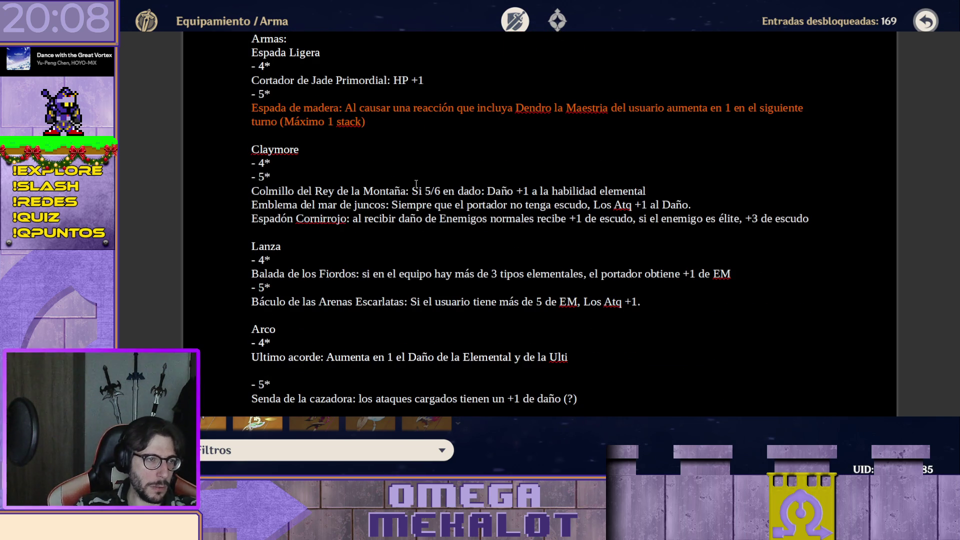
{"action": "scroll", "coordinate": [407, 200], "scroll_direction": "up", "scroll_amount": 2}
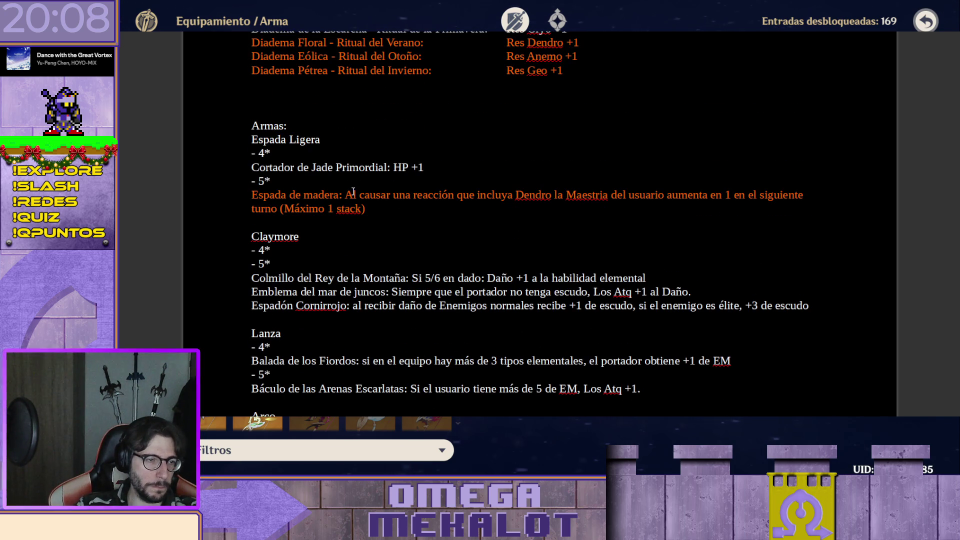
{"action": "left_click_drag", "start_coordinate": [348, 196], "coordinate": [417, 196]}
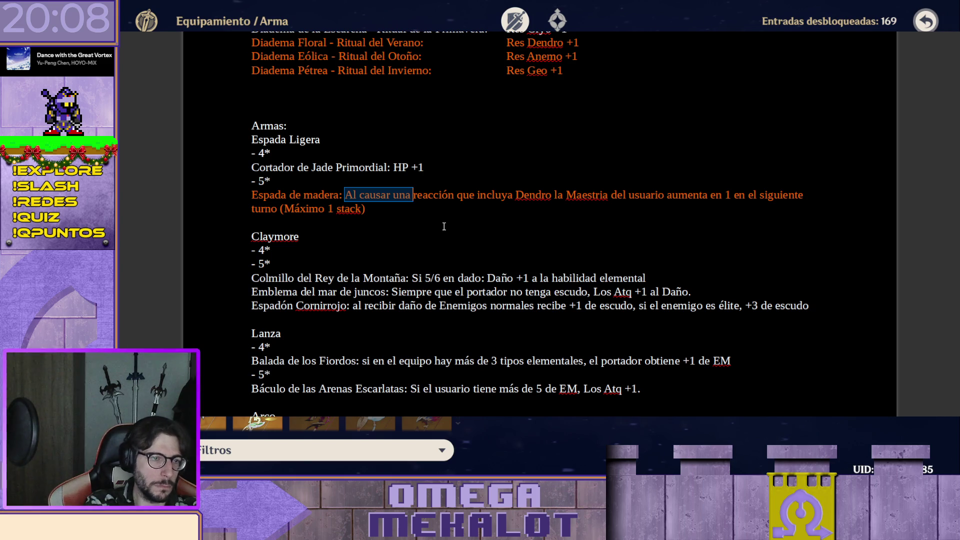
{"action": "key", "text": "Delete"}
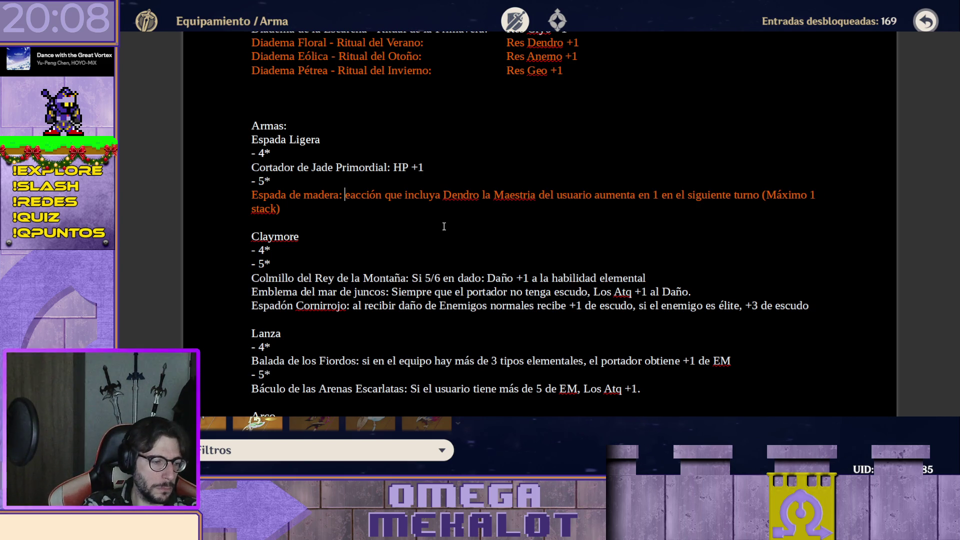
{"action": "type", "text": "R"}
{"action": "key", "text": "shift+Right"}
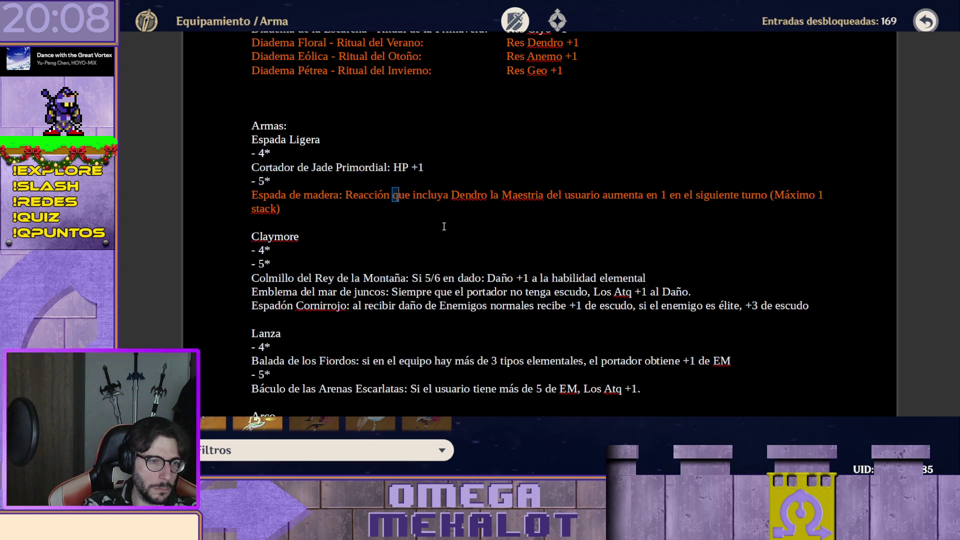
{"action": "key", "text": "shift+Right"}
{"action": "key", "text": "shift+Right"}
{"action": "key", "text": "shift+Right"}
{"action": "key", "text": "shift+Right"}
{"action": "key", "text": "shift+Right"}
{"action": "key", "text": "shift+Right"}
{"action": "key", "text": "shift+Right"}
{"action": "key", "text": "Delete"}
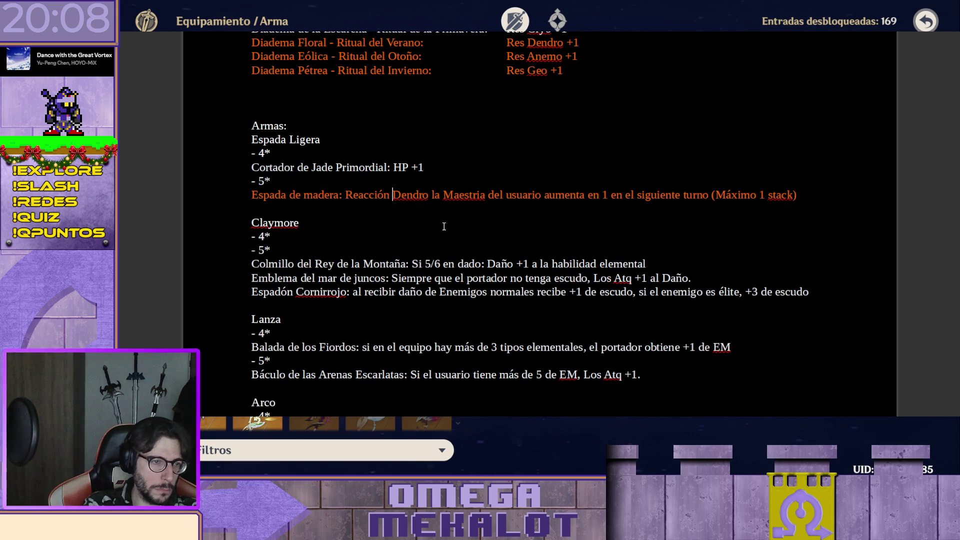
{"action": "type", "text": ":"}
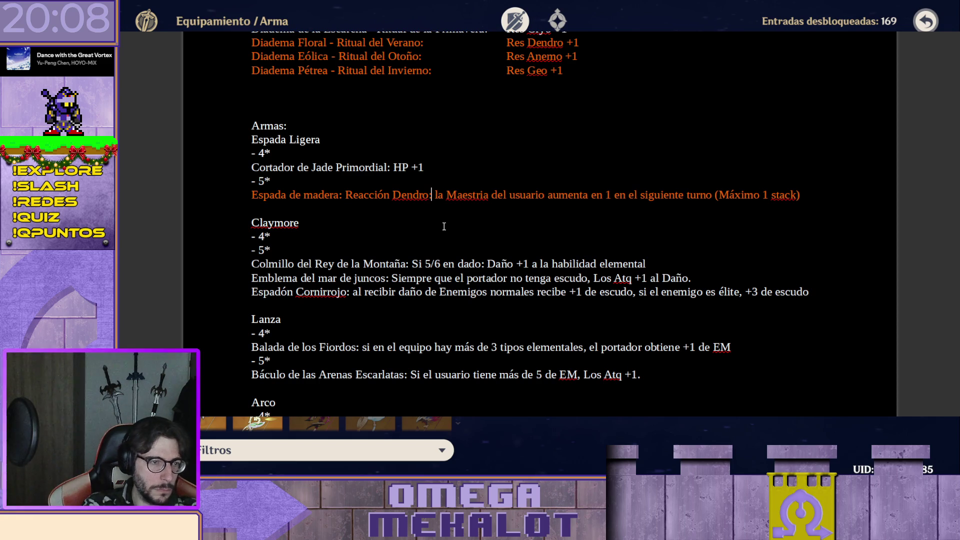
{"action": "key", "text": "shift+Right"}
{"action": "key", "text": "shift+Right"}
{"action": "key", "text": "shift+Right"}
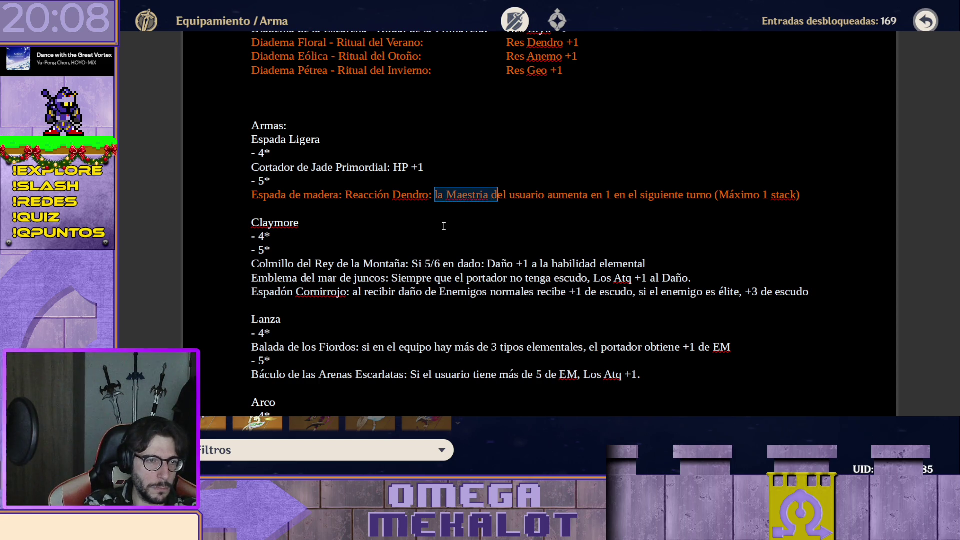
{"action": "key", "text": "shift+Left"}
{"action": "key", "text": "shift+Left"}
{"action": "type", "text": "EM"}
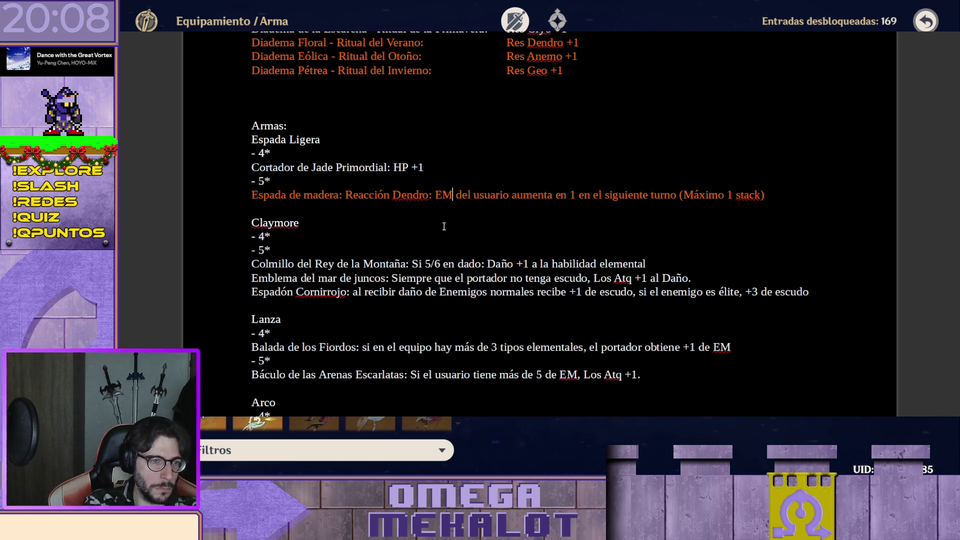
{"action": "key", "text": "shift+Right"}
{"action": "key", "text": "shift+Right"}
{"action": "key", "text": "shift+Right"}
{"action": "key", "text": "shift+Right"}
{"action": "key", "text": "shift+Right"}
{"action": "key", "text": "shift+Right"}
{"action": "key", "text": "shift+Right"}
{"action": "key", "text": "shift+Right"}
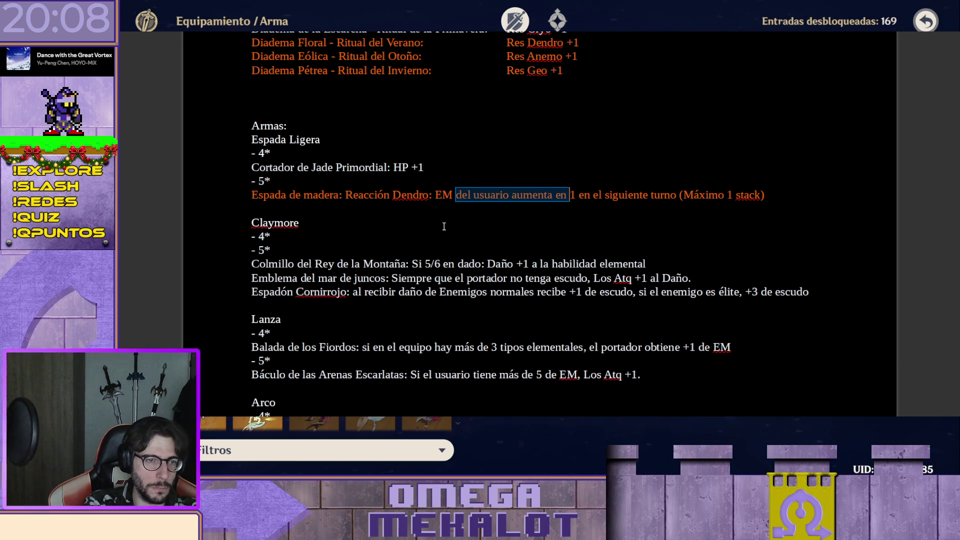
{"action": "type", "text": "+"}
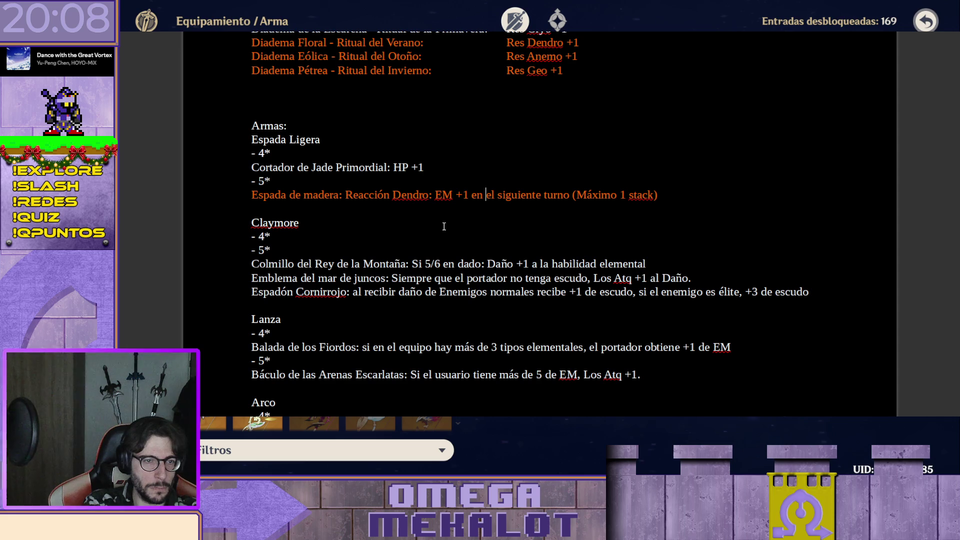
- Finish the effect as 'Hasta el siguiente turno', fix the 'sigueinte' typo and reset the line's font colour to automatic
{"action": "key", "text": "Left"}
{"action": "key", "text": "Left"}
{"action": "key", "text": "Left"}
{"action": "key", "text": "shift+Right"}
{"action": "key", "text": "shift+Right"}
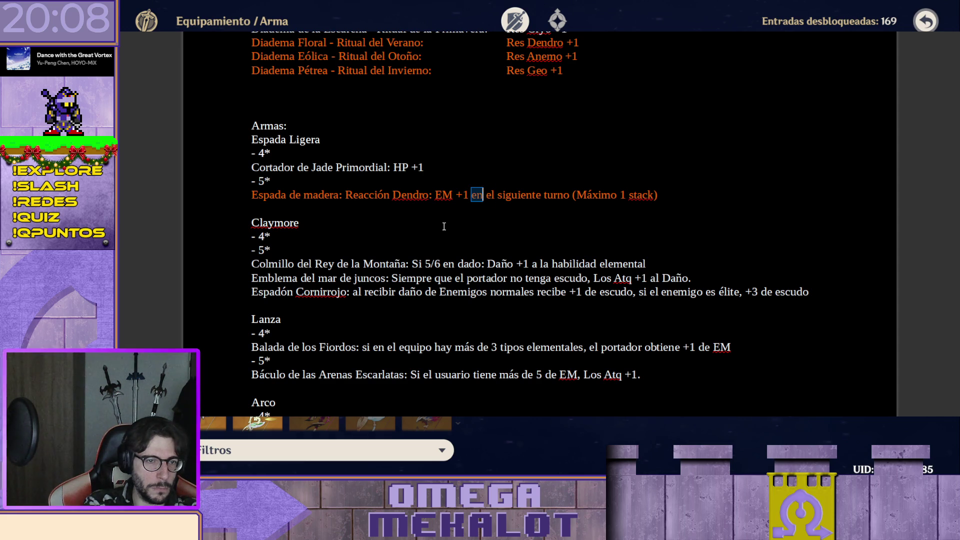
{"action": "key", "text": "shift+Right"}
{"action": "key", "text": "shift+Right"}
{"action": "key", "text": "shift+Right"}
{"action": "key", "text": "shift+Right"}
{"action": "key", "text": "shift+Right"}
{"action": "key", "text": "shift+Right"}
{"action": "key", "text": "shift+Right"}
{"action": "key", "text": "shift+Right"}
{"action": "key", "text": "shift+Right"}
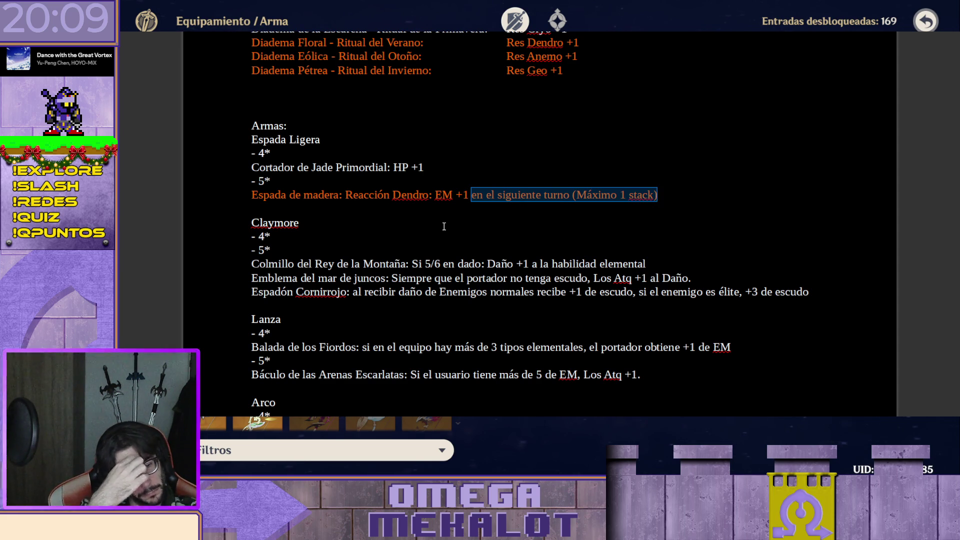
{"action": "type", "text": "Hasta"}
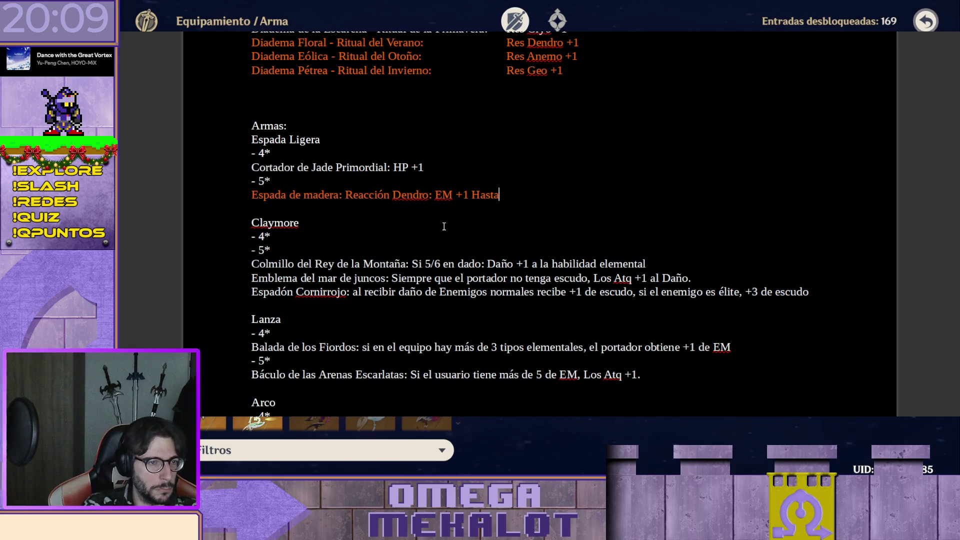
{"action": "type", "text": " el sigueinte"}
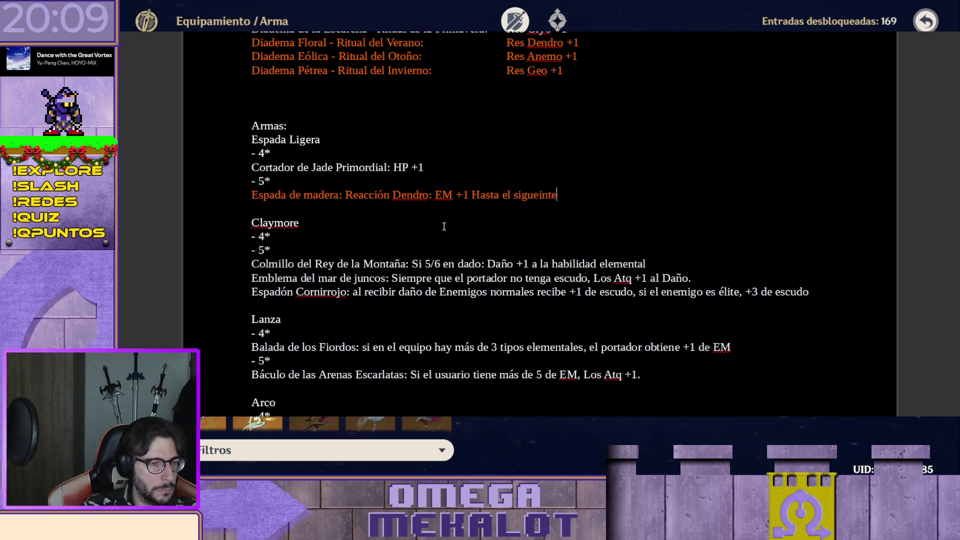
{"action": "type", "text": " turno"}
{"action": "key", "text": "Left"}
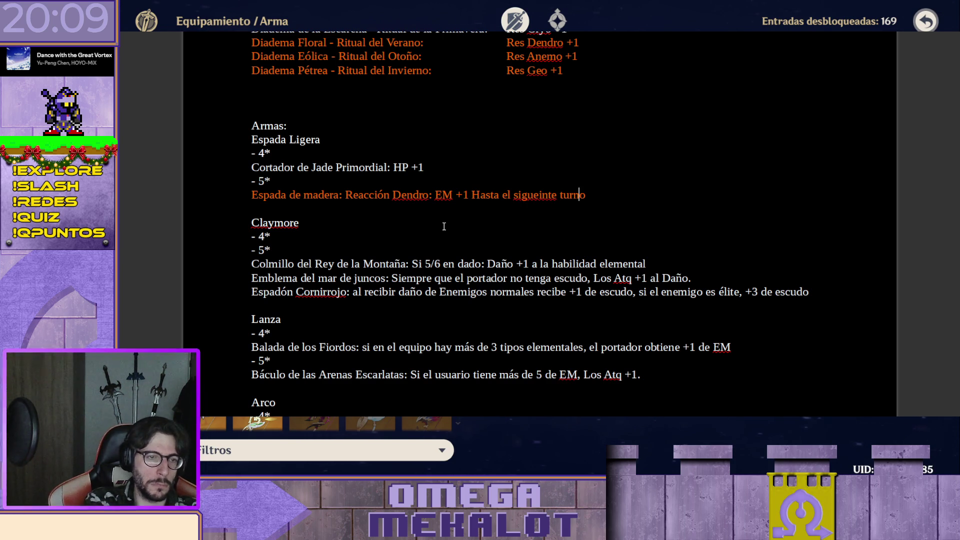
{"action": "key", "text": "Left"}
{"action": "key", "text": "Left"}
{"action": "key", "text": "Left"}
{"action": "key", "text": "Left"}
{"action": "key", "text": "Left"}
{"action": "key", "text": "Left"}
{"action": "type", "text": "i"}
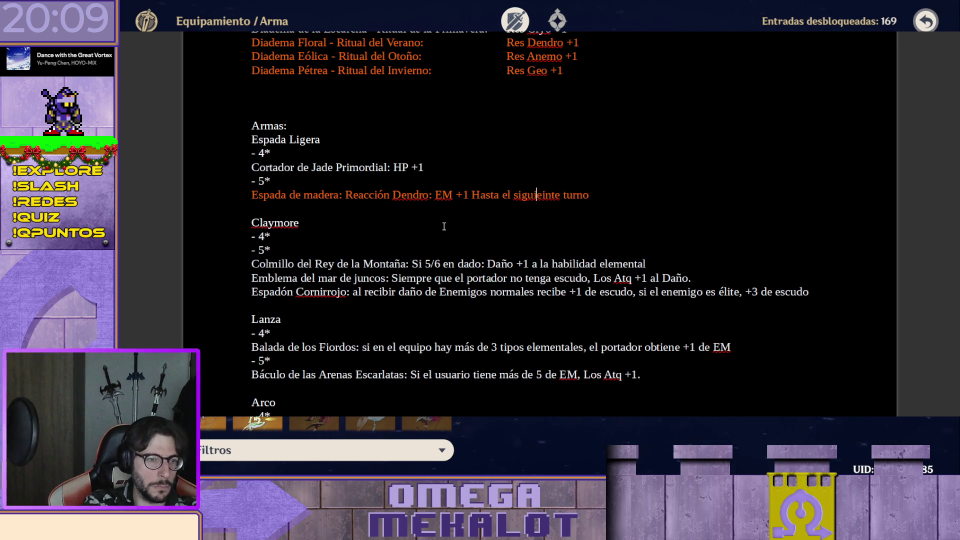
{"action": "key", "text": "Right"}
{"action": "key", "text": "Delete"}
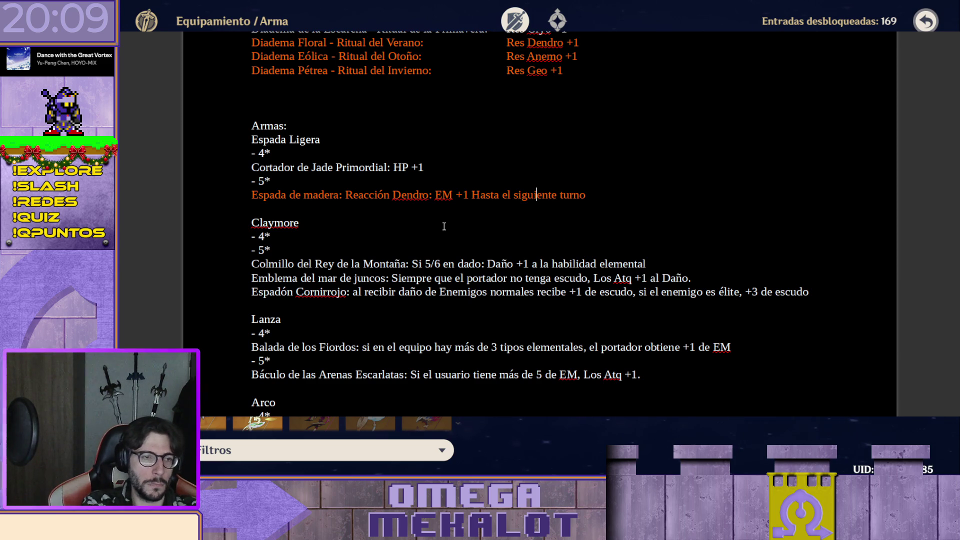
{"action": "key", "text": "Left"}
{"action": "key", "text": "Left"}
{"action": "key", "text": "Left"}
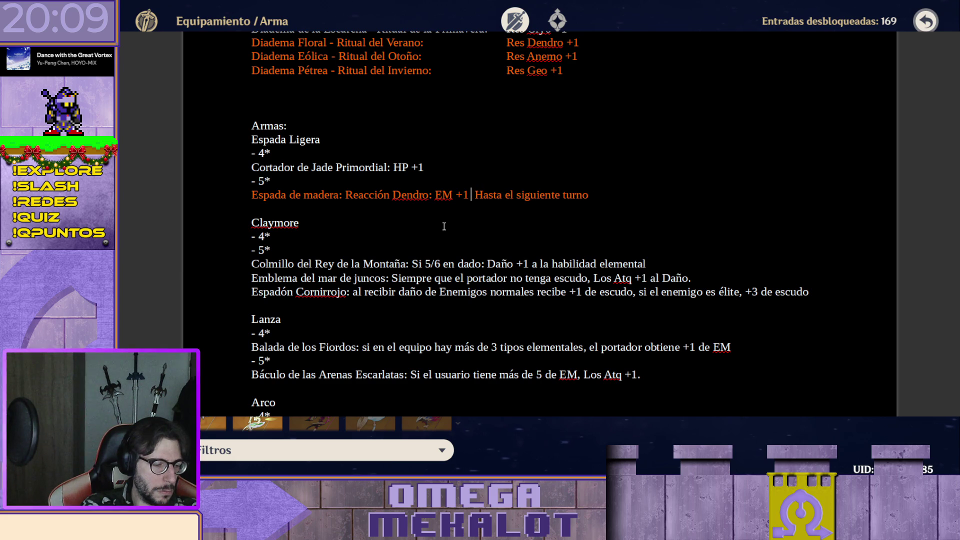
{"action": "type", "text": "Aliado "}
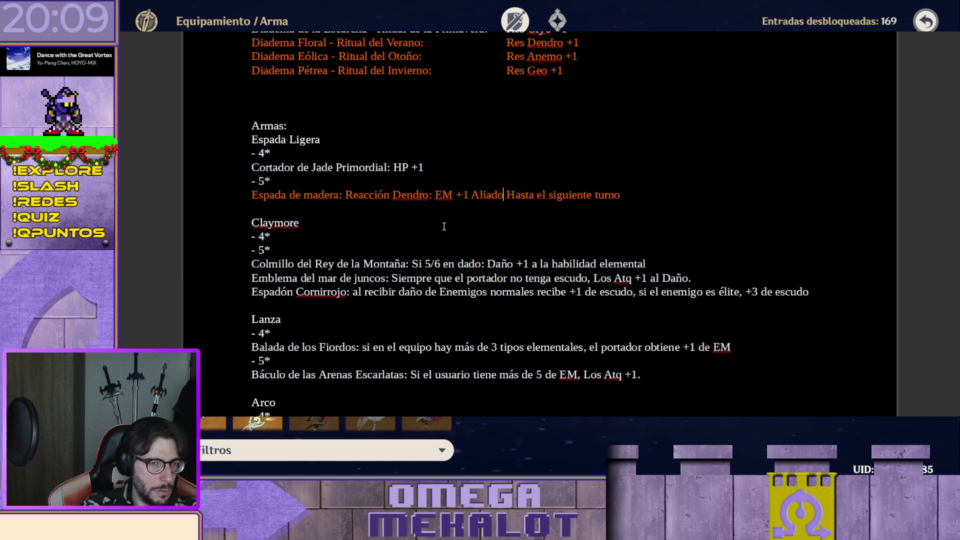
{"action": "type", "text": "Objetivo"}
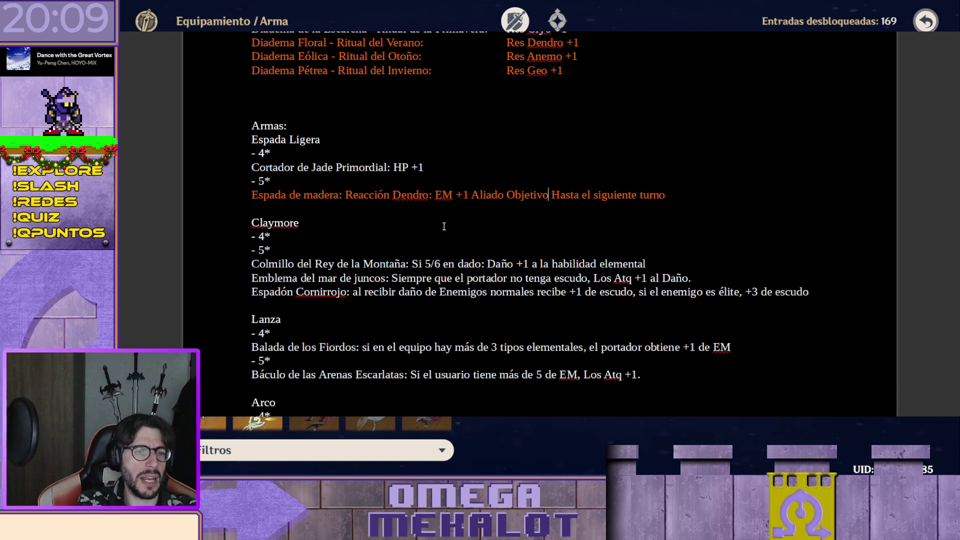
{"action": "key", "text": "shift+Home"}
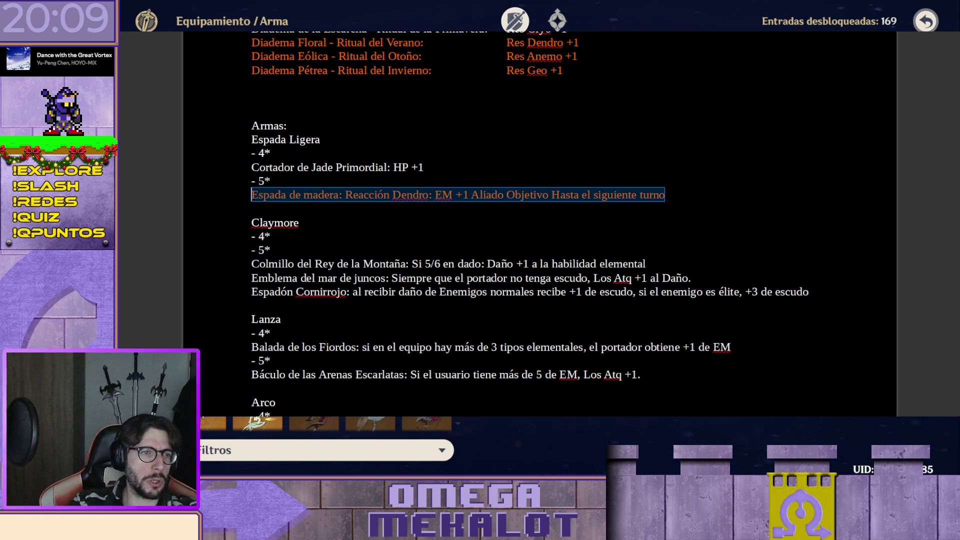
{"action": "left_click", "coordinate": [464, 179]}
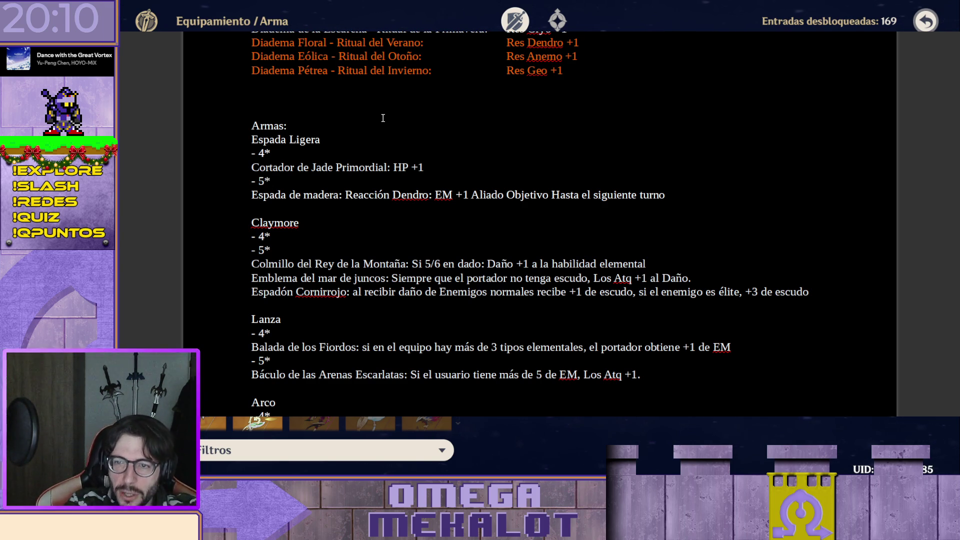
{"action": "scroll", "coordinate": [382, 118], "scroll_direction": "down", "scroll_amount": 1}
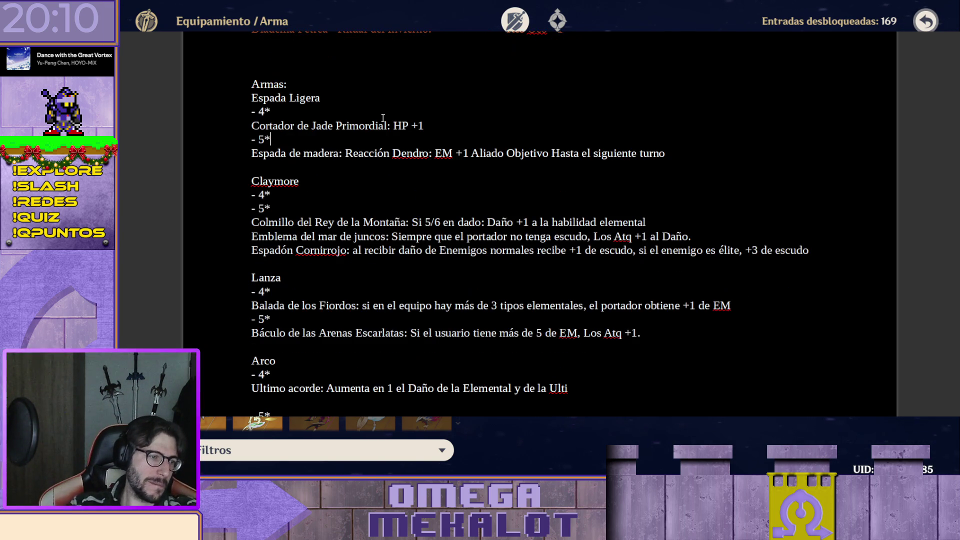
{"action": "scroll", "coordinate": [381, 146], "scroll_direction": "down", "scroll_amount": 2}
{"action": "scroll", "coordinate": [386, 152], "scroll_direction": "down", "scroll_amount": 3}
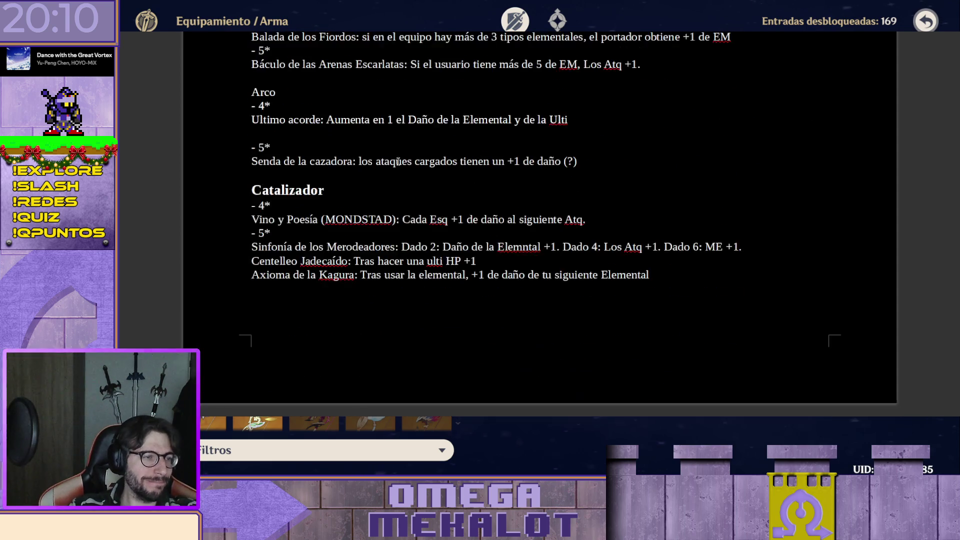
{"action": "scroll", "coordinate": [390, 158], "scroll_direction": "down", "scroll_amount": 3}
{"action": "scroll", "coordinate": [394, 161], "scroll_direction": "up", "scroll_amount": 1}
{"action": "scroll", "coordinate": [375, 170], "scroll_direction": "down", "scroll_amount": 3}
{"action": "scroll", "coordinate": [368, 198], "scroll_direction": "down", "scroll_amount": 2}
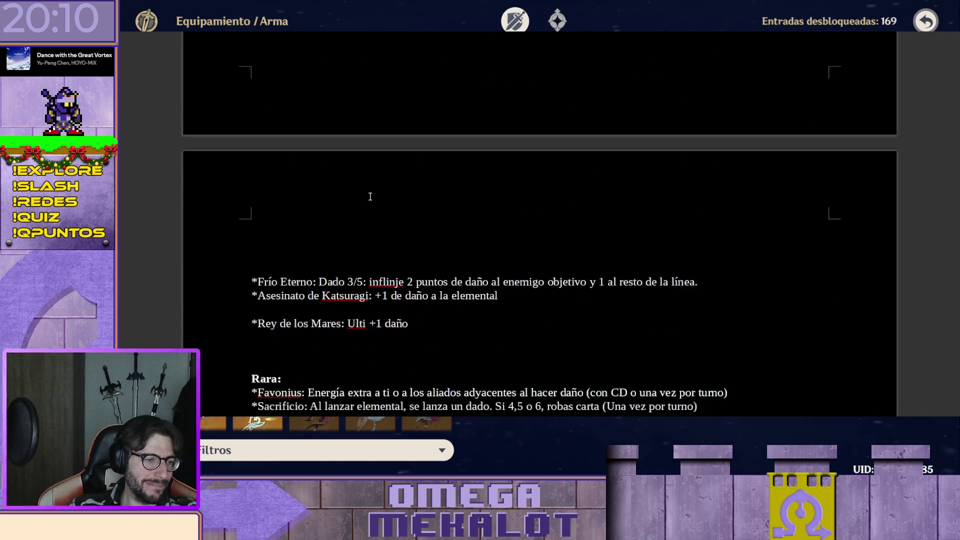
{"action": "scroll", "coordinate": [370, 197], "scroll_direction": "down", "scroll_amount": 1}
{"action": "scroll", "coordinate": [293, 227], "scroll_direction": "down", "scroll_amount": 1}
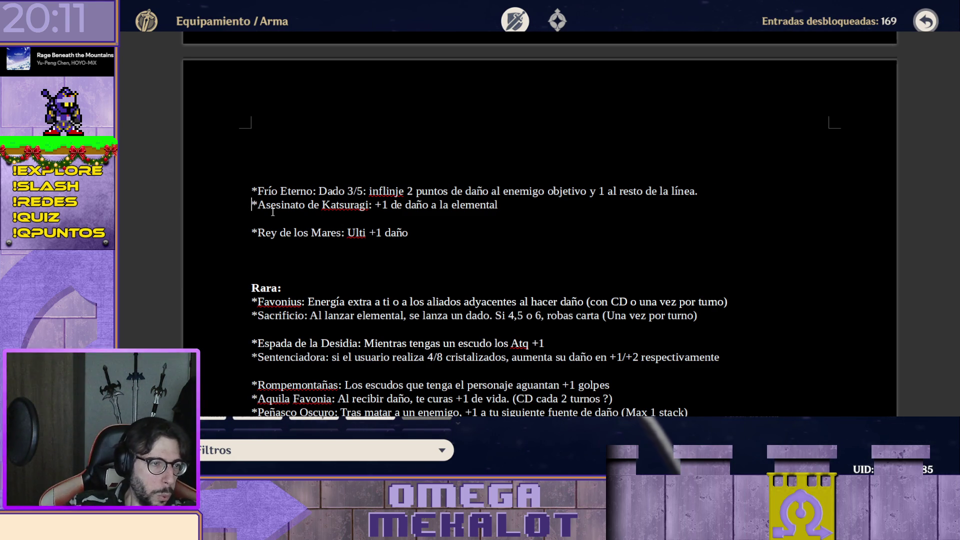
- Cut the Asesinato de Katsuragi line and paste it on a new line under Claymore's '- 4*'
{"action": "key", "text": "shift+End"}
{"action": "key", "text": "ctrl+c"}
{"action": "key", "text": "BackSpace"}
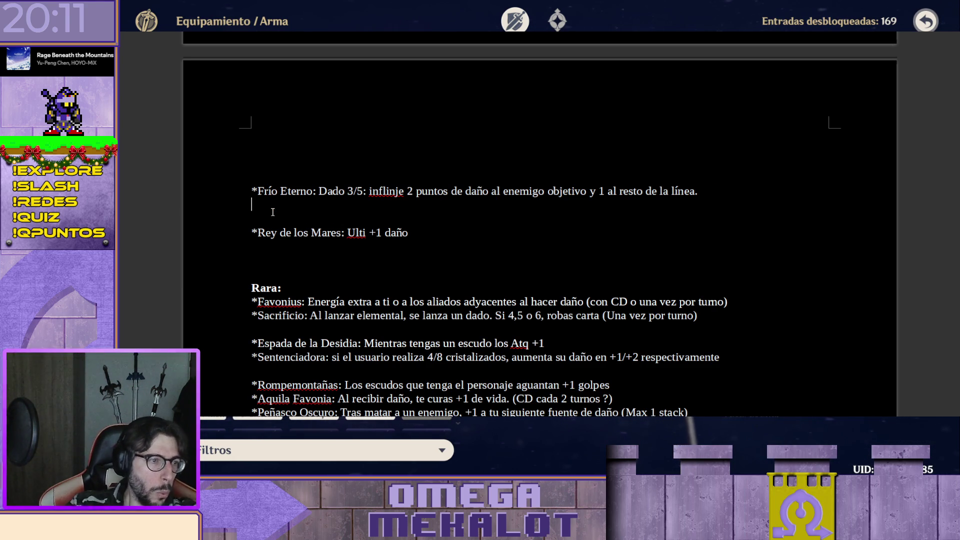
{"action": "scroll", "coordinate": [272, 213], "scroll_direction": "up", "scroll_amount": 4}
{"action": "scroll", "coordinate": [278, 211], "scroll_direction": "up", "scroll_amount": 5}
{"action": "scroll", "coordinate": [288, 205], "scroll_direction": "up", "scroll_amount": 2}
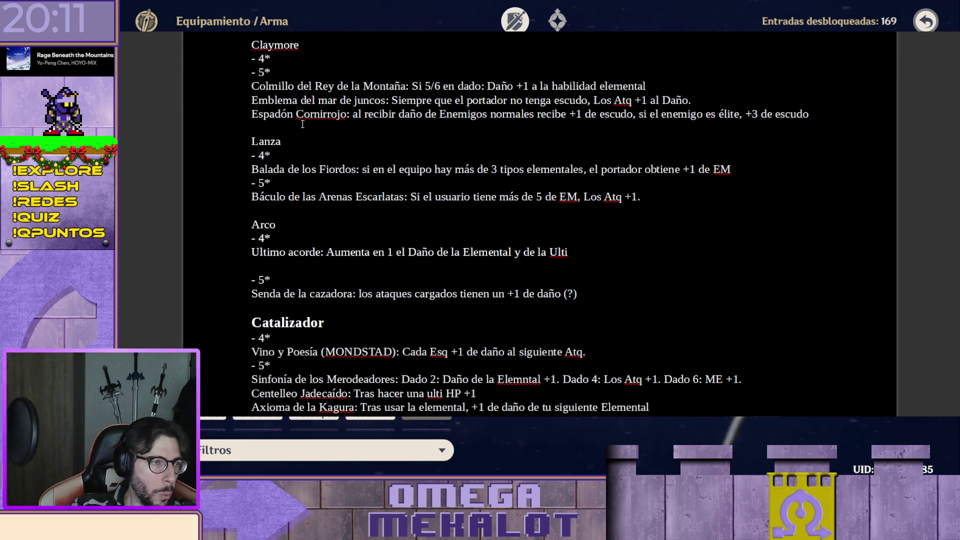
{"action": "left_click", "coordinate": [312, 61]}
{"action": "key", "text": "Return"}
{"action": "key", "text": "ctrl+v"}
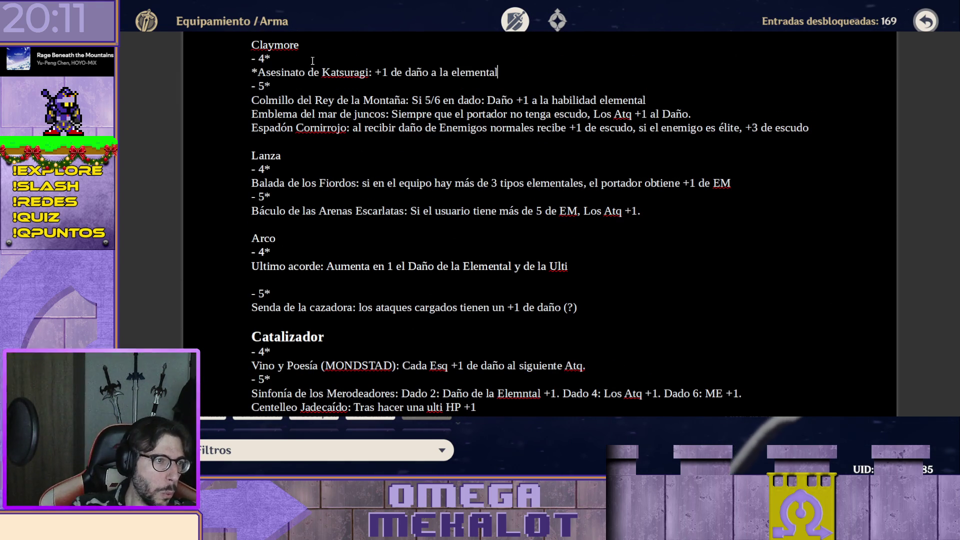
{"action": "scroll", "coordinate": [410, 178], "scroll_direction": "down", "scroll_amount": 9}
{"action": "scroll", "coordinate": [361, 195], "scroll_direction": "down", "scroll_amount": 3}
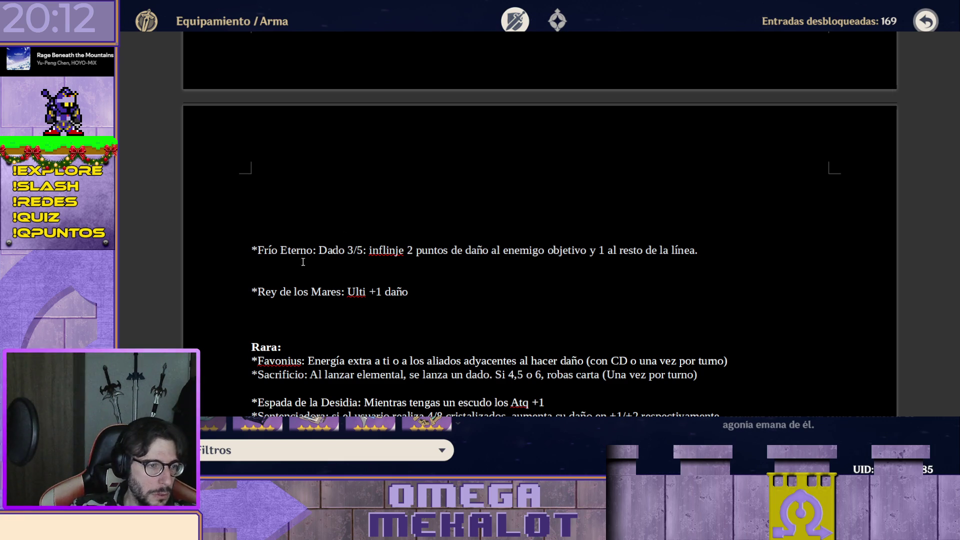
- Move the Frío Eterno line to a new line after Vino y Poesía under Catalizador's 4* group
{"action": "triple_click", "coordinate": [282, 255]}
{"action": "key", "text": "ctrl+c"}
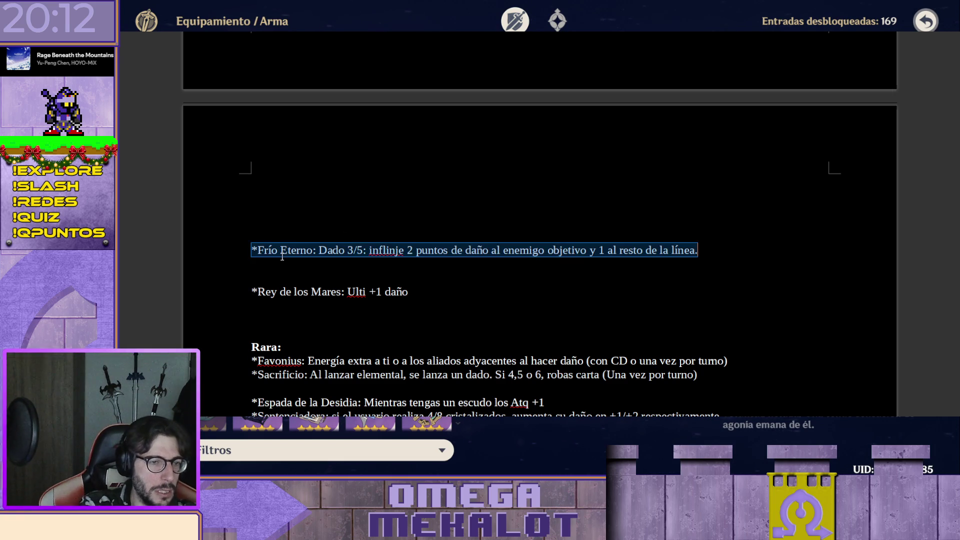
{"action": "key", "text": "BackSpace"}
{"action": "scroll", "coordinate": [318, 253], "scroll_direction": "down", "scroll_amount": 10}
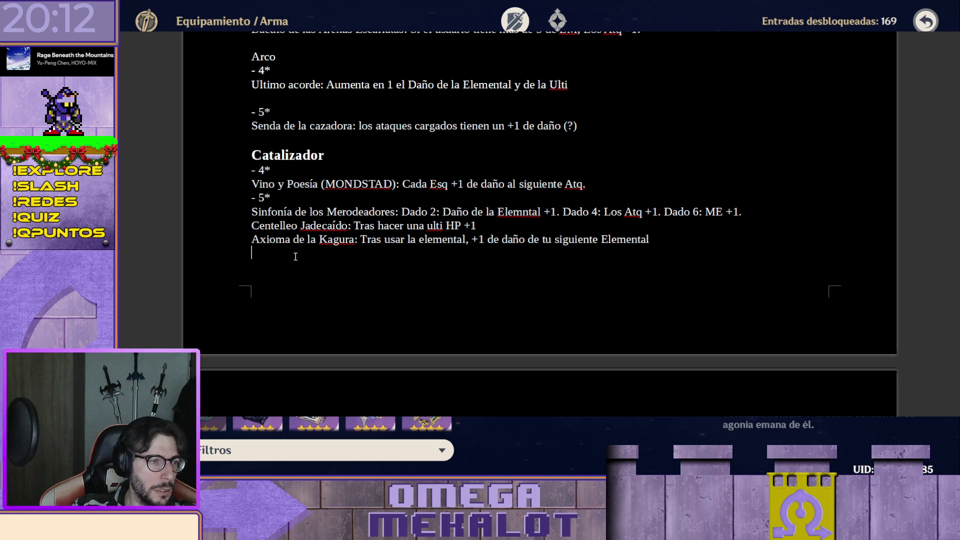
{"action": "left_click", "coordinate": [601, 183]}
{"action": "key", "text": "ctrl+v"}
{"action": "scroll", "coordinate": [420, 194], "scroll_direction": "down", "scroll_amount": 3}
{"action": "scroll", "coordinate": [389, 160], "scroll_direction": "down", "scroll_amount": 1}
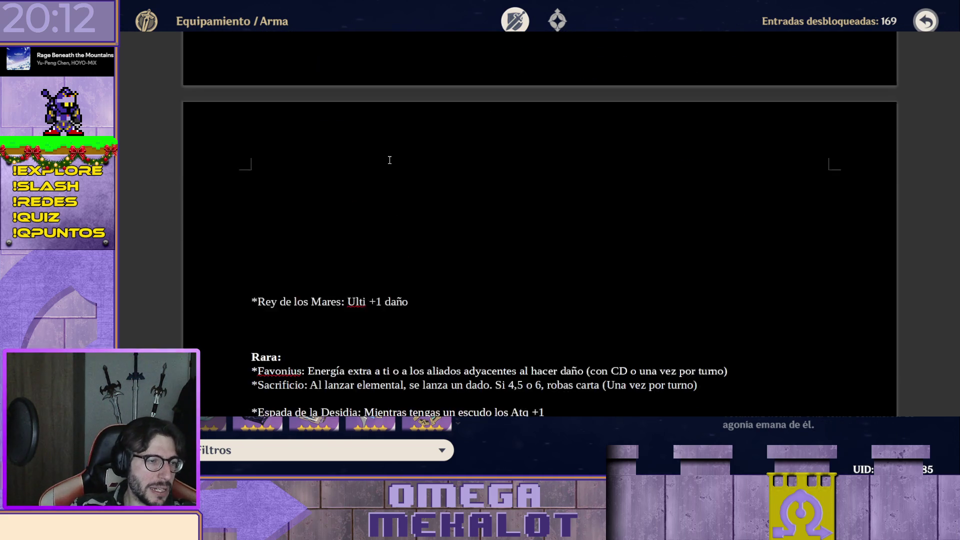
{"action": "scroll", "coordinate": [389, 160], "scroll_direction": "down", "scroll_amount": 1}
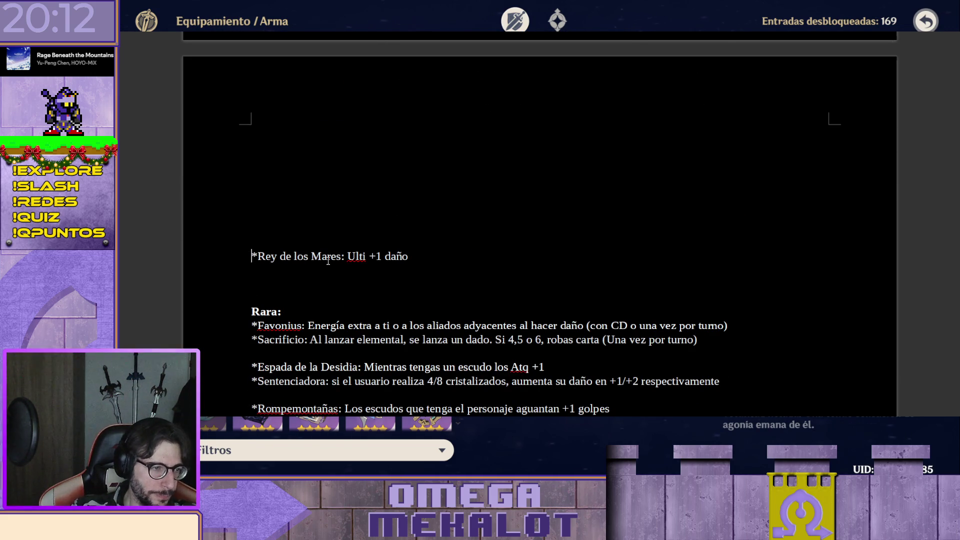
- Cut the Rey de los Mares line out of the loose list above Rara
{"action": "key", "text": "shift+End"}
{"action": "key", "text": "ctrl+x"}
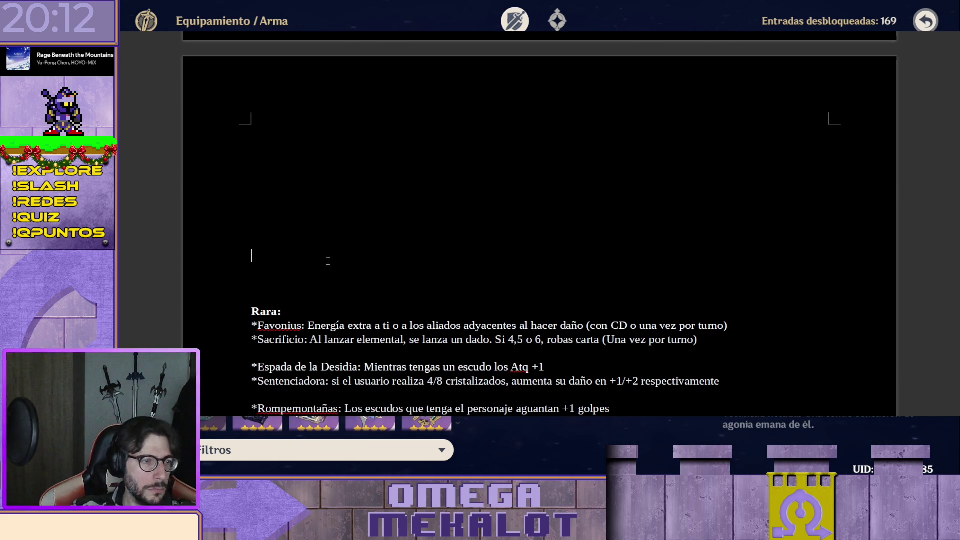
{"action": "scroll", "coordinate": [357, 246], "scroll_direction": "up", "scroll_amount": 4}
{"action": "scroll", "coordinate": [356, 246], "scroll_direction": "up", "scroll_amount": 2}
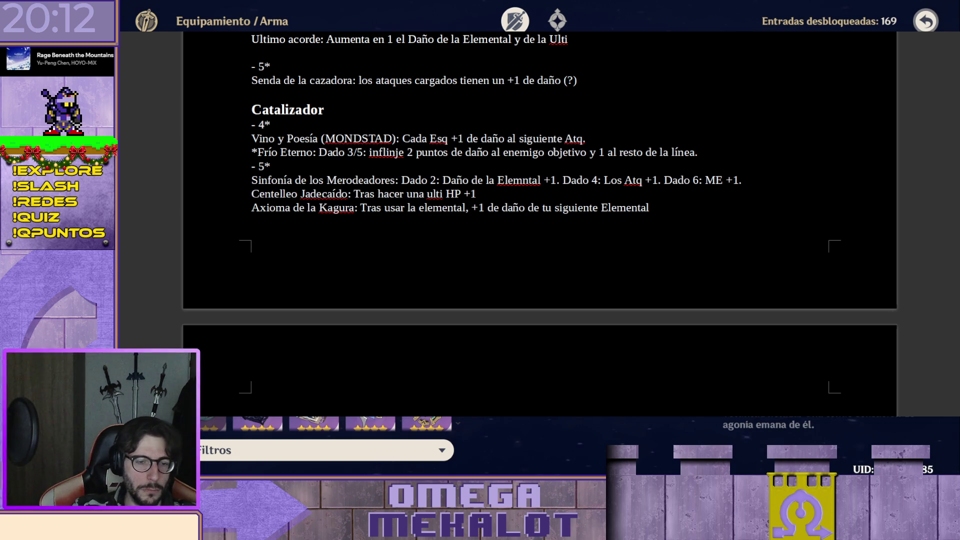
{"action": "scroll", "coordinate": [358, 260], "scroll_direction": "up", "scroll_amount": 3}
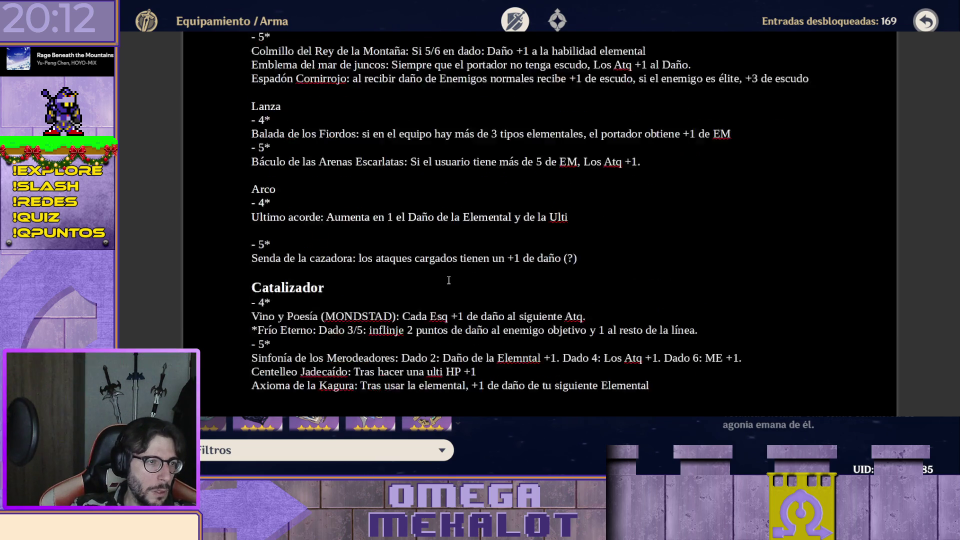
{"action": "scroll", "coordinate": [359, 259], "scroll_direction": "up", "scroll_amount": 1}
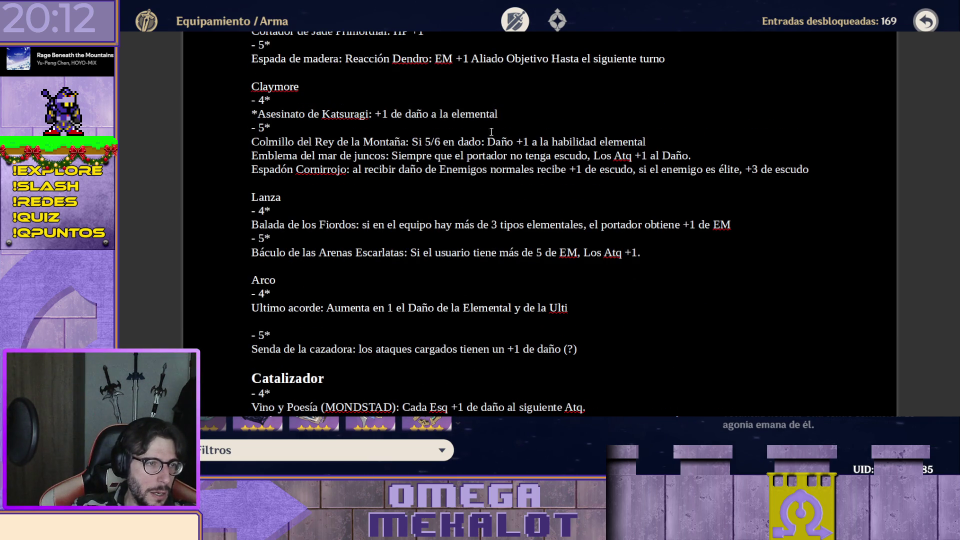
- Paste Rey de los Mares on a new line below Asesinato de Katsuragi under Claymore's '- 4*'
{"action": "key", "text": "Return"}
{"action": "type", "text": "*Rey de los Mares: Ulti +1 daño"}
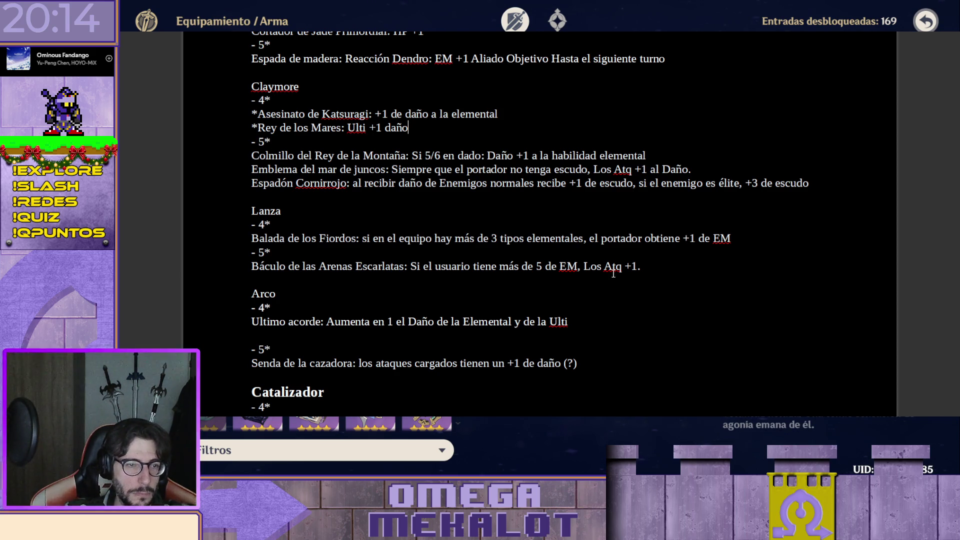
{"action": "scroll", "coordinate": [601, 270], "scroll_direction": "down", "scroll_amount": 1}
{"action": "scroll", "coordinate": [579, 254], "scroll_direction": "down", "scroll_amount": 2}
{"action": "scroll", "coordinate": [578, 255], "scroll_direction": "up", "scroll_amount": 2}
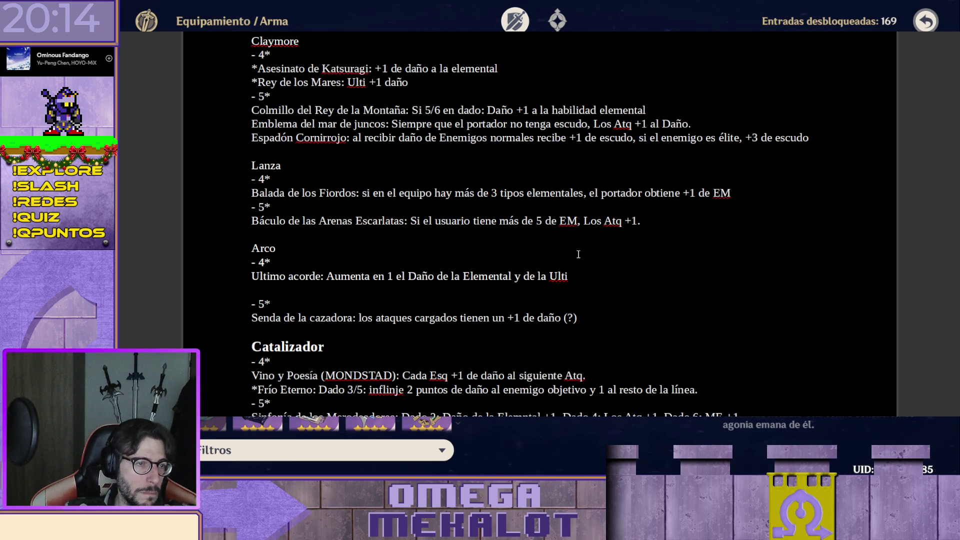
{"action": "scroll", "coordinate": [579, 254], "scroll_direction": "down", "scroll_amount": 1}
{"action": "scroll", "coordinate": [578, 255], "scroll_direction": "up", "scroll_amount": 1}
{"action": "scroll", "coordinate": [524, 257], "scroll_direction": "down", "scroll_amount": 2}
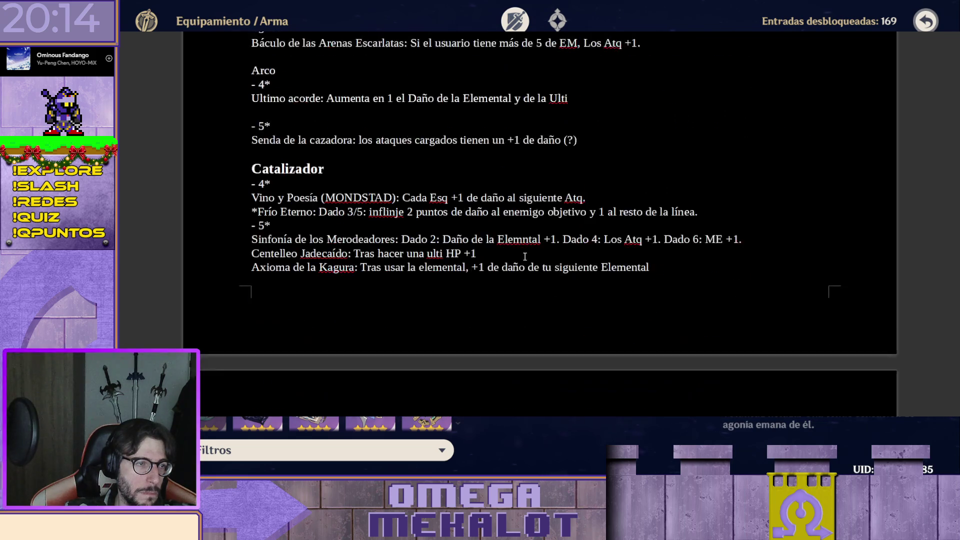
{"action": "scroll", "coordinate": [524, 257], "scroll_direction": "down", "scroll_amount": 2}
{"action": "scroll", "coordinate": [485, 255], "scroll_direction": "down", "scroll_amount": 2}
{"action": "scroll", "coordinate": [484, 255], "scroll_direction": "down", "scroll_amount": 2}
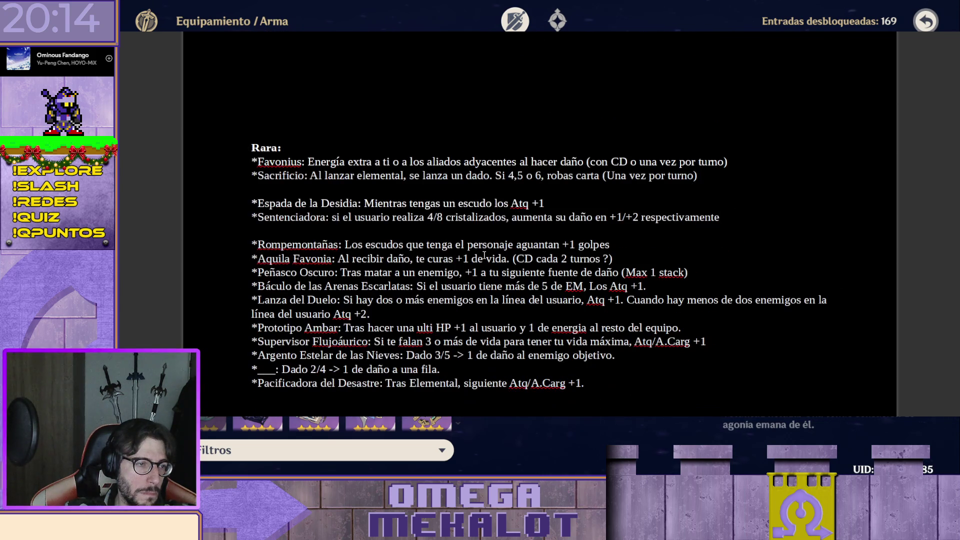
{"action": "scroll", "coordinate": [415, 231], "scroll_direction": "up", "scroll_amount": 1}
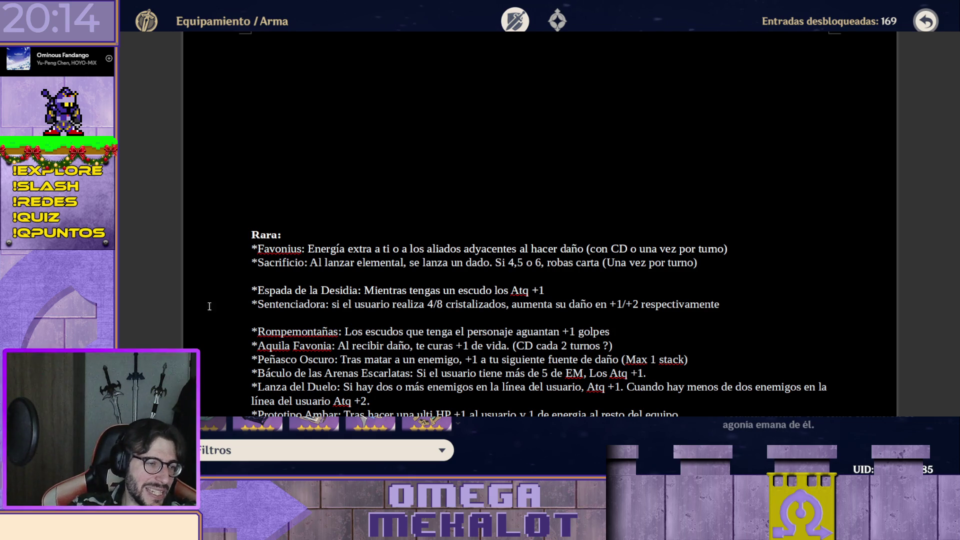
- Cut Espada de la Desidia and Sentenciadora from Rara and paste them after Espadón Cornirrojo under Claymore's '- 5*'
{"action": "left_click_drag", "start_coordinate": [251, 290], "coordinate": [730, 306]}
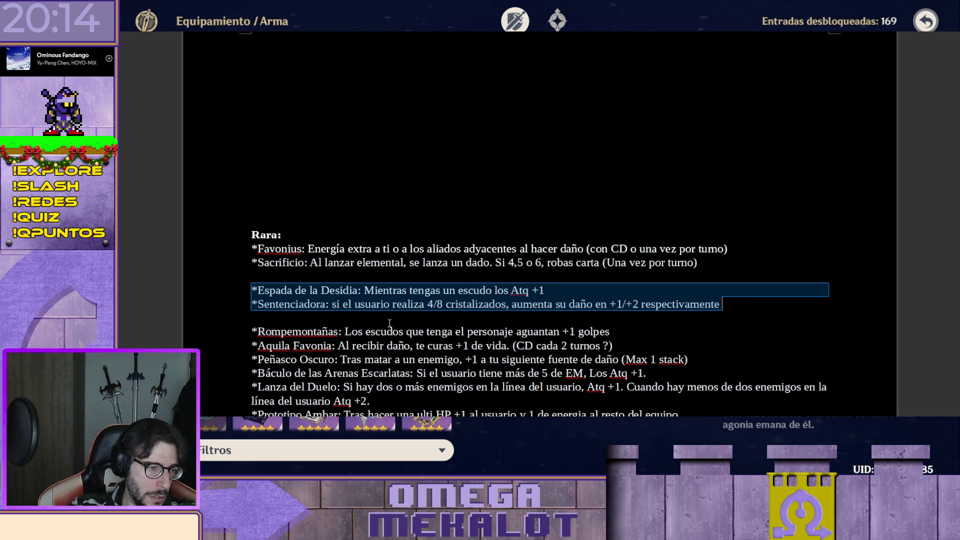
{"action": "left_click", "coordinate": [350, 322]}
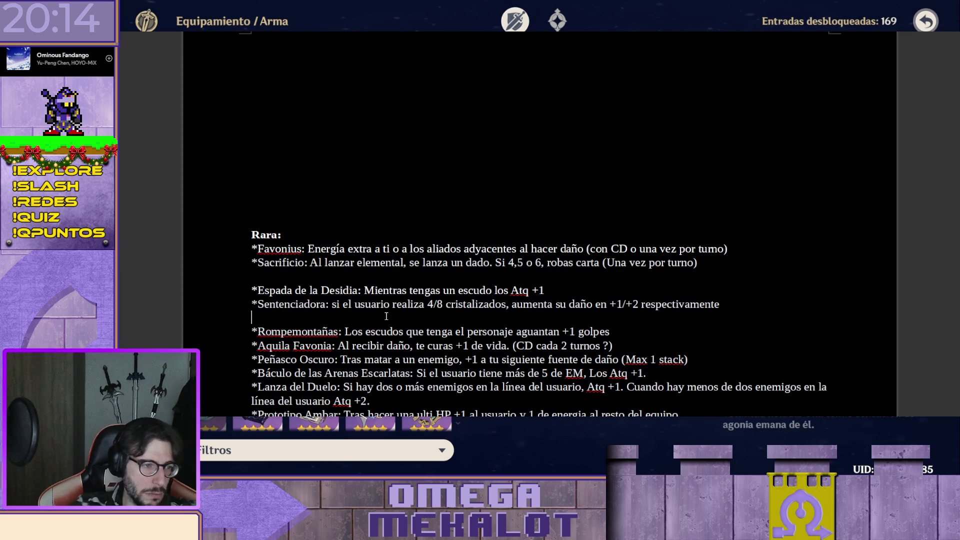
{"action": "key", "text": "Up"}
{"action": "key", "text": "Up"}
{"action": "key", "text": "shift+End"}
{"action": "key", "text": "shift+Down"}
{"action": "key", "text": "shift+End"}
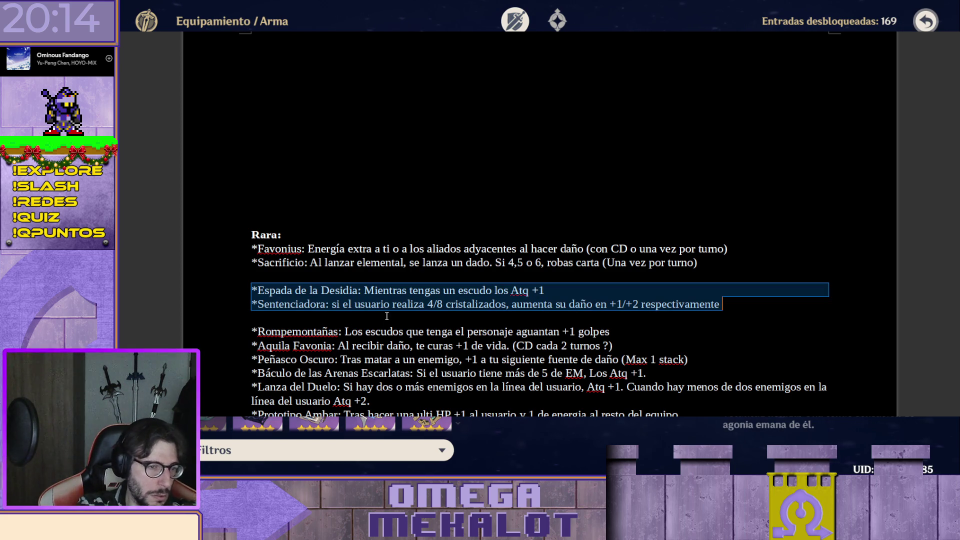
{"action": "key", "text": "Delete"}
{"action": "scroll", "coordinate": [386, 315], "scroll_direction": "up", "scroll_amount": 5}
{"action": "scroll", "coordinate": [384, 285], "scroll_direction": "up", "scroll_amount": 5}
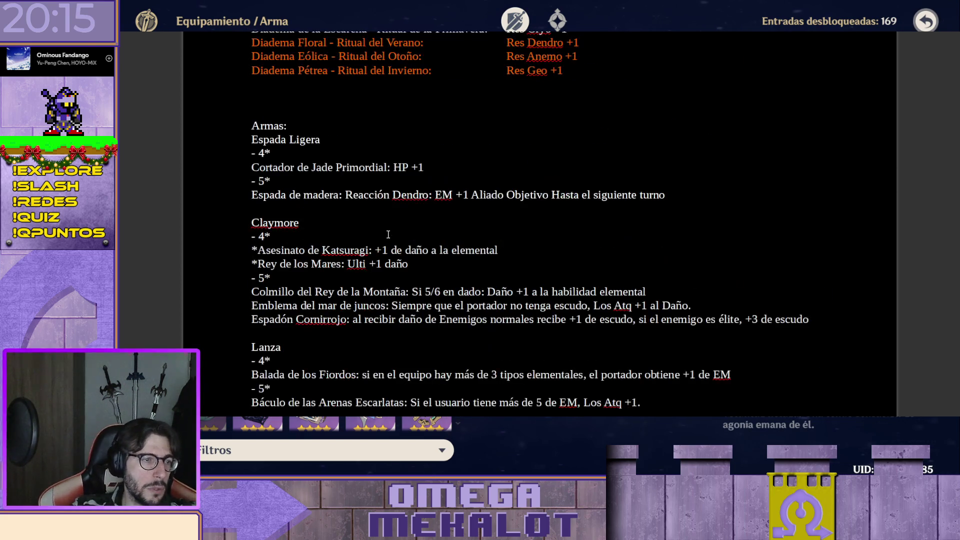
{"action": "scroll", "coordinate": [382, 234], "scroll_direction": "down", "scroll_amount": 2}
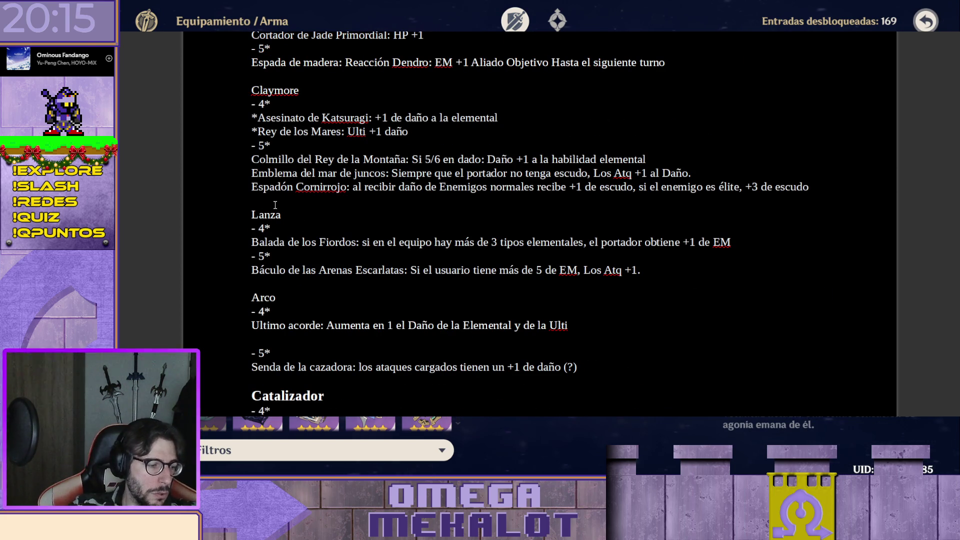
{"action": "key", "text": "ctrl+v"}
{"action": "key", "text": "BackSpace"}
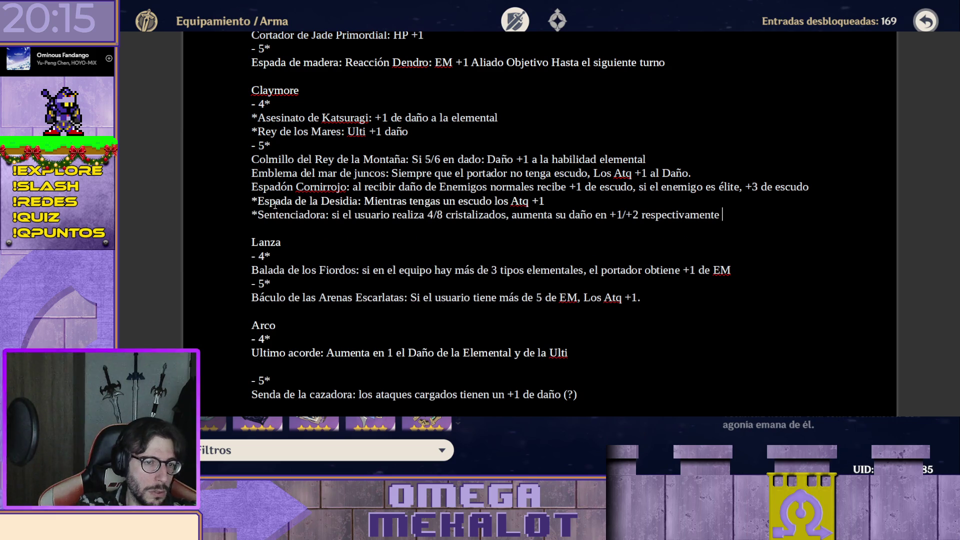
{"action": "scroll", "coordinate": [292, 210], "scroll_direction": "down", "scroll_amount": 5}
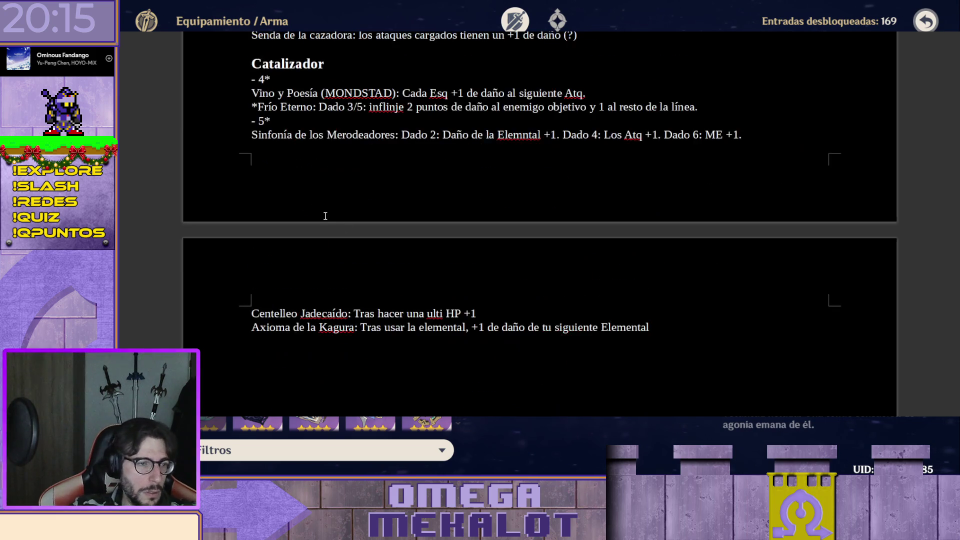
{"action": "scroll", "coordinate": [332, 218], "scroll_direction": "down", "scroll_amount": 3}
{"action": "scroll", "coordinate": [332, 218], "scroll_direction": "down", "scroll_amount": 3}
{"action": "scroll", "coordinate": [309, 233], "scroll_direction": "down", "scroll_amount": 1}
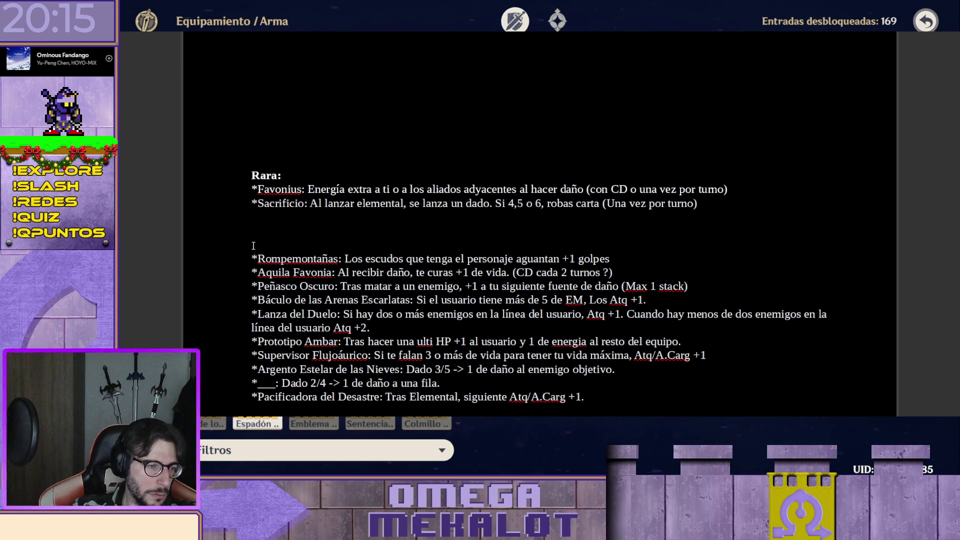
- Move Rompemontañas and Aquila Favonia from Rara to beneath Espada Ligera's 5* line
{"action": "left_click_drag", "start_coordinate": [251, 258], "coordinate": [630, 272]}
{"action": "key", "text": "ctrl+x"}
{"action": "scroll", "coordinate": [425, 249], "scroll_direction": "up", "scroll_amount": 10}
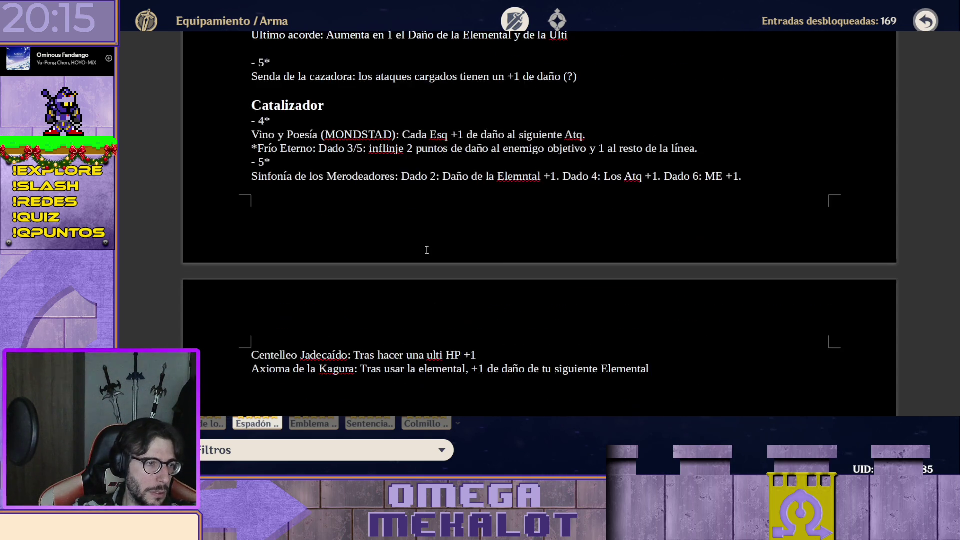
{"action": "scroll", "coordinate": [381, 225], "scroll_direction": "up", "scroll_amount": 5}
{"action": "scroll", "coordinate": [311, 200], "scroll_direction": "up", "scroll_amount": 3}
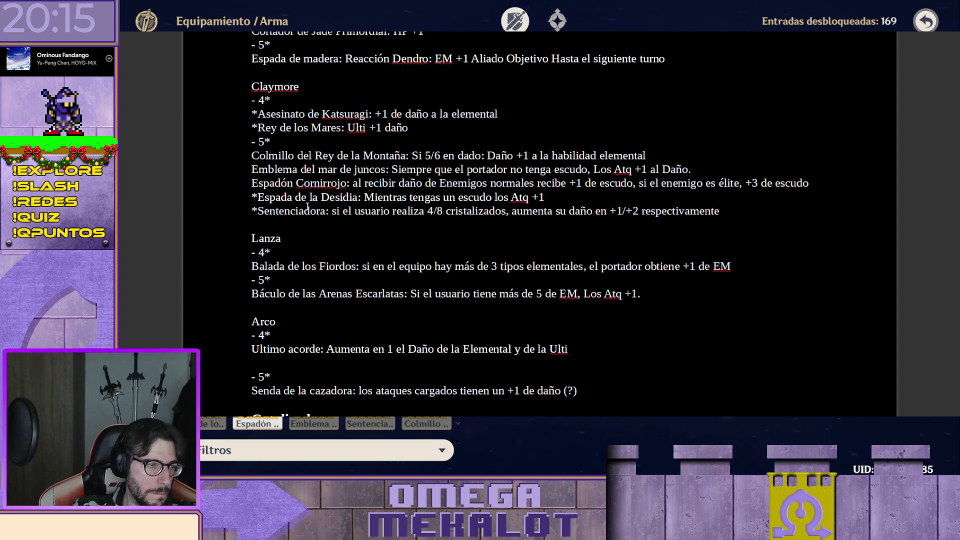
{"action": "scroll", "coordinate": [297, 178], "scroll_direction": "up", "scroll_amount": 2}
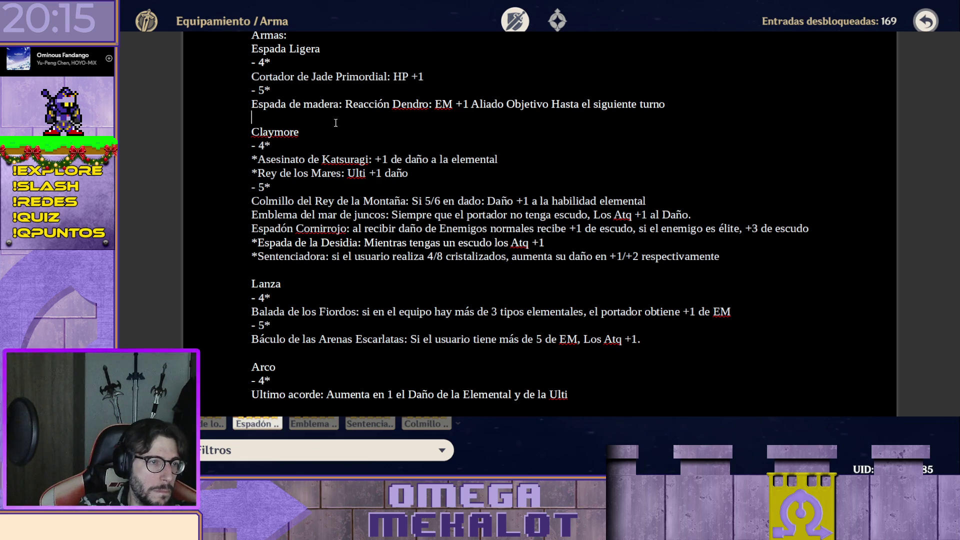
{"action": "key", "text": "Return"}
{"action": "key", "text": "ctrl+v"}
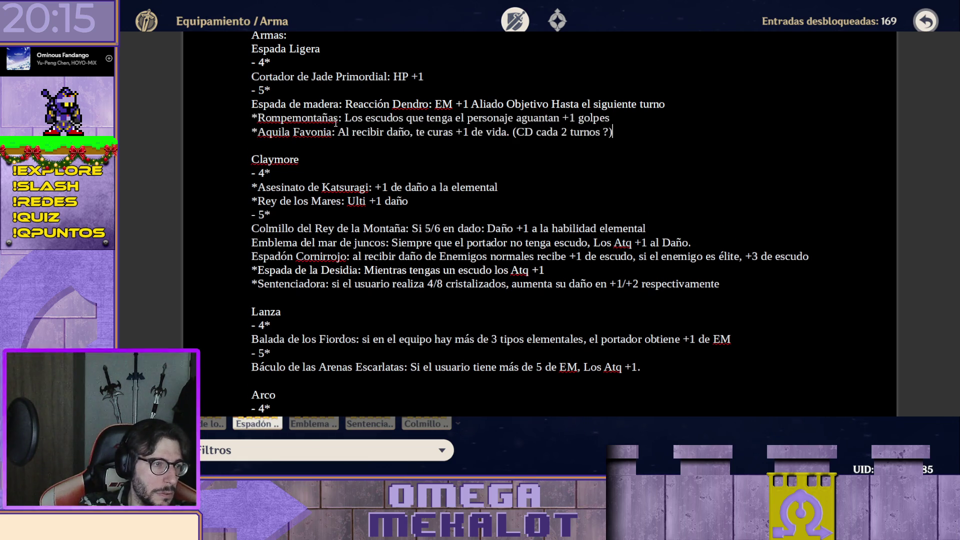
- Swap Espada de madera under 4* and Cortador de Jade Primordial under 5*
{"action": "key", "text": "shift+End"}
{"action": "key", "text": "Delete"}
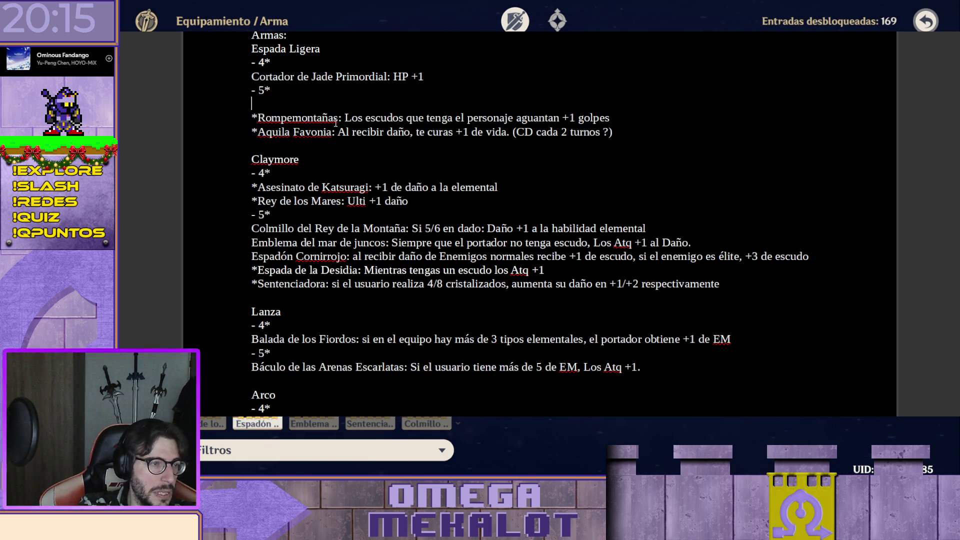
{"action": "key", "text": "ctrl+v"}
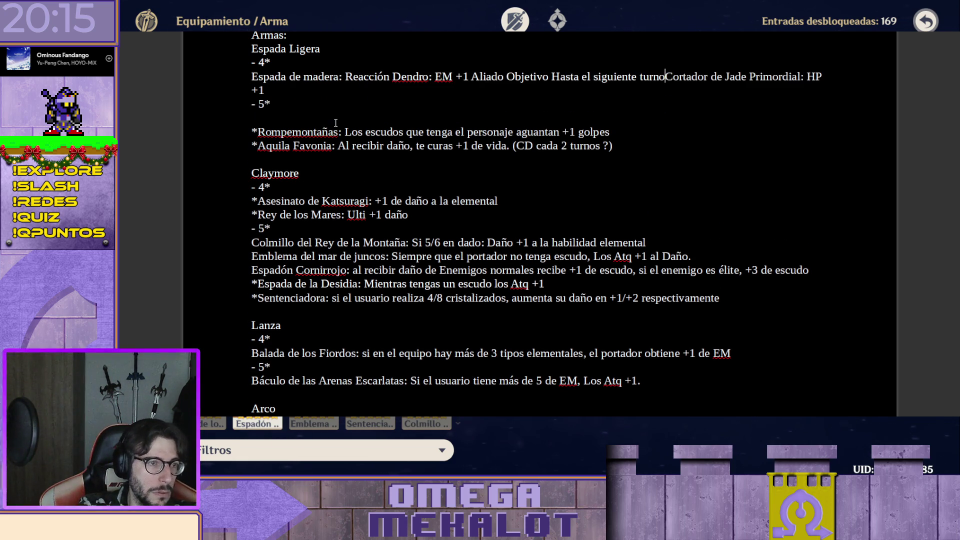
{"action": "key", "text": "shift+End"}
{"action": "key", "text": "shift+End"}
{"action": "key", "text": "Delete"}
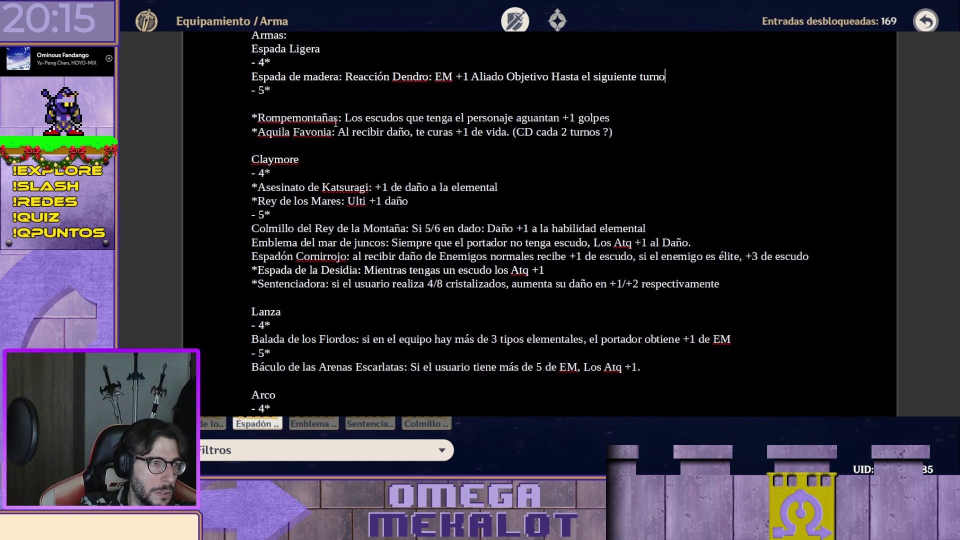
{"action": "key", "text": "ctrl+v"}
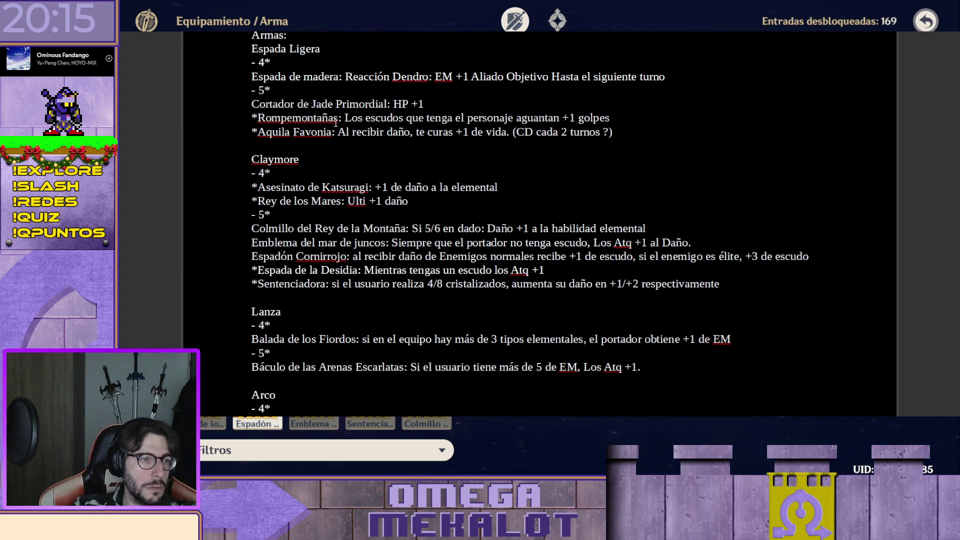
{"action": "scroll", "coordinate": [489, 253], "scroll_direction": "down", "scroll_amount": 5}
{"action": "scroll", "coordinate": [483, 259], "scroll_direction": "down", "scroll_amount": 5}
{"action": "scroll", "coordinate": [479, 268], "scroll_direction": "down", "scroll_amount": 5}
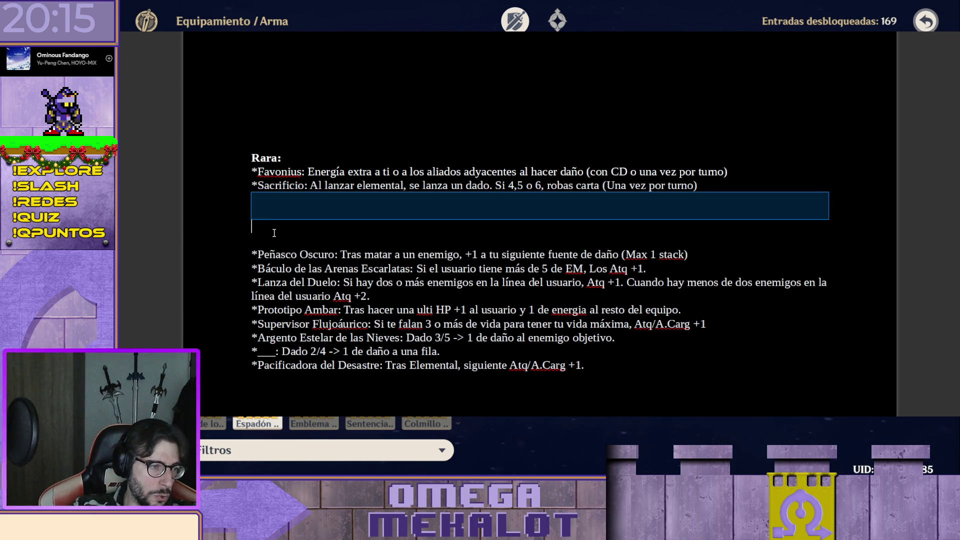
- Delete the blank lines left in the Rara list between Sacrificio and Peñasco Oscuro
{"action": "left_click_drag", "start_coordinate": [269, 198], "coordinate": [275, 240]}
{"action": "key", "text": "BackSpace"}
{"action": "key", "text": "Delete"}
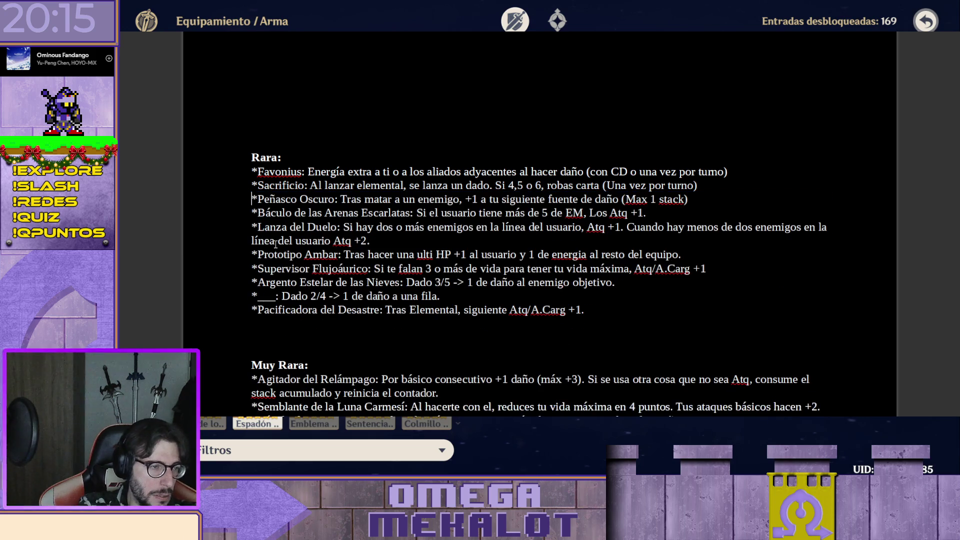
{"action": "key", "text": "shift+End"}
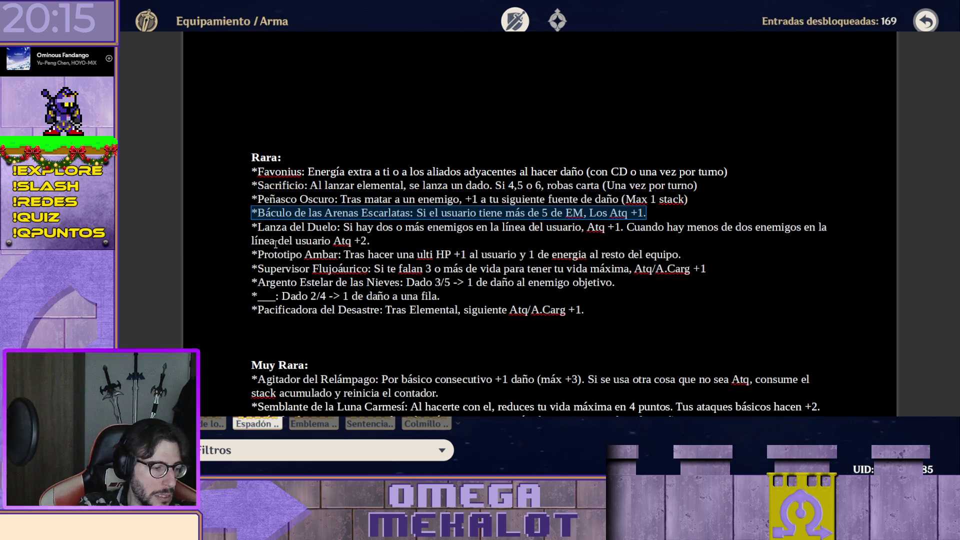
- Remove the Báculo de las Arenas Escarlatas line from Rara and delete its duplicate under Lanza 5*
{"action": "key", "text": "BackSpace"}
{"action": "scroll", "coordinate": [342, 245], "scroll_direction": "down", "scroll_amount": 10}
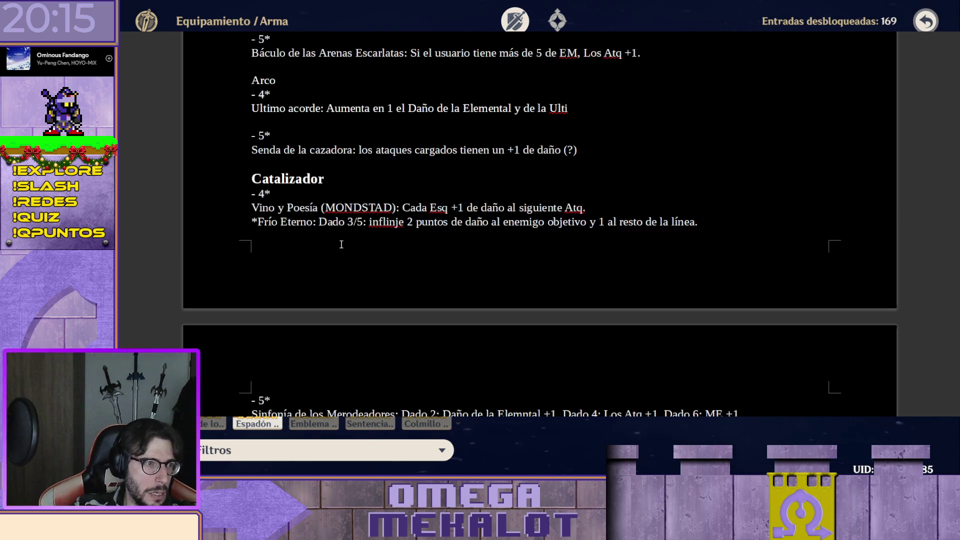
{"action": "scroll", "coordinate": [341, 244], "scroll_direction": "up", "scroll_amount": 3}
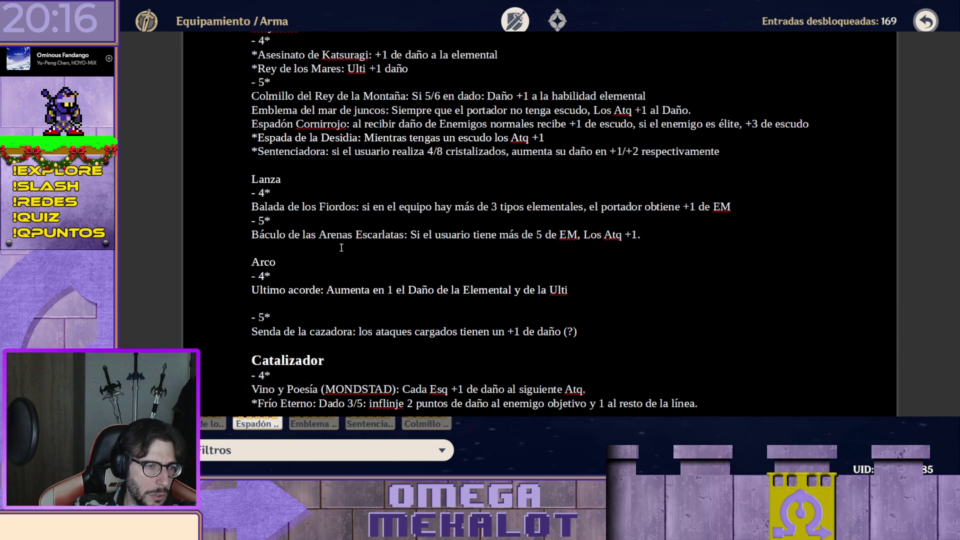
{"action": "key", "text": "ctrl+v"}
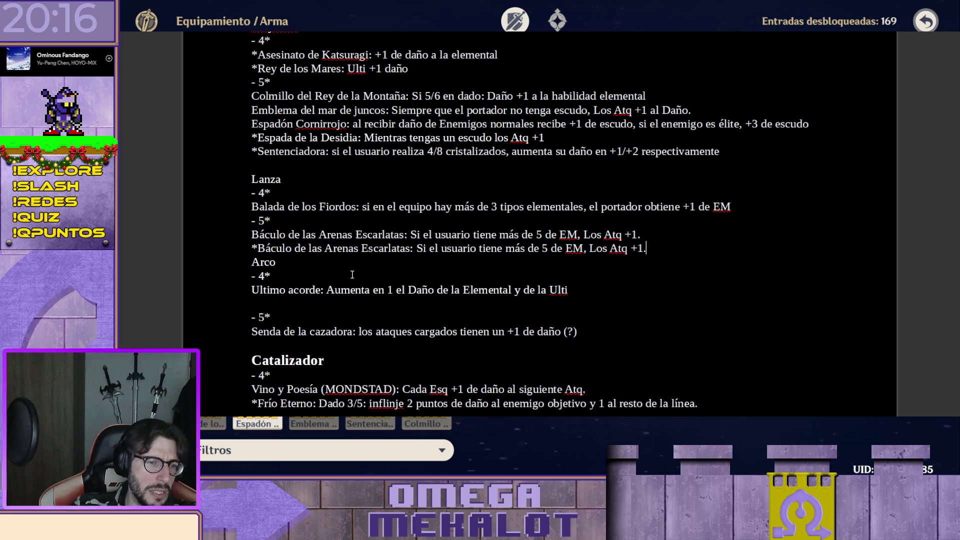
{"action": "key", "text": "shift+Home"}
{"action": "key", "text": "BackSpace"}
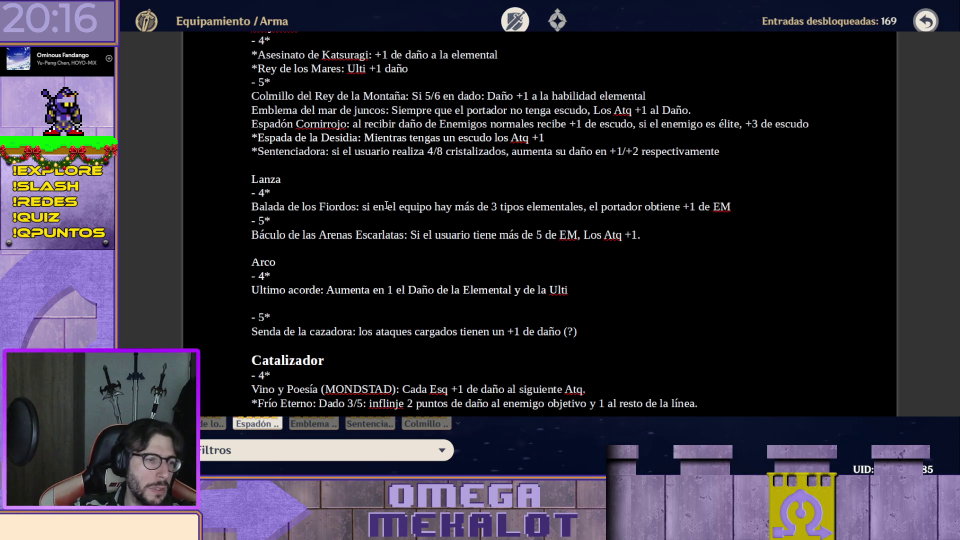
{"action": "scroll", "coordinate": [475, 233], "scroll_direction": "down", "scroll_amount": 5}
{"action": "scroll", "coordinate": [475, 233], "scroll_direction": "down", "scroll_amount": 3}
{"action": "scroll", "coordinate": [414, 235], "scroll_direction": "down", "scroll_amount": 4}
{"action": "scroll", "coordinate": [383, 232], "scroll_direction": "down", "scroll_amount": 1}
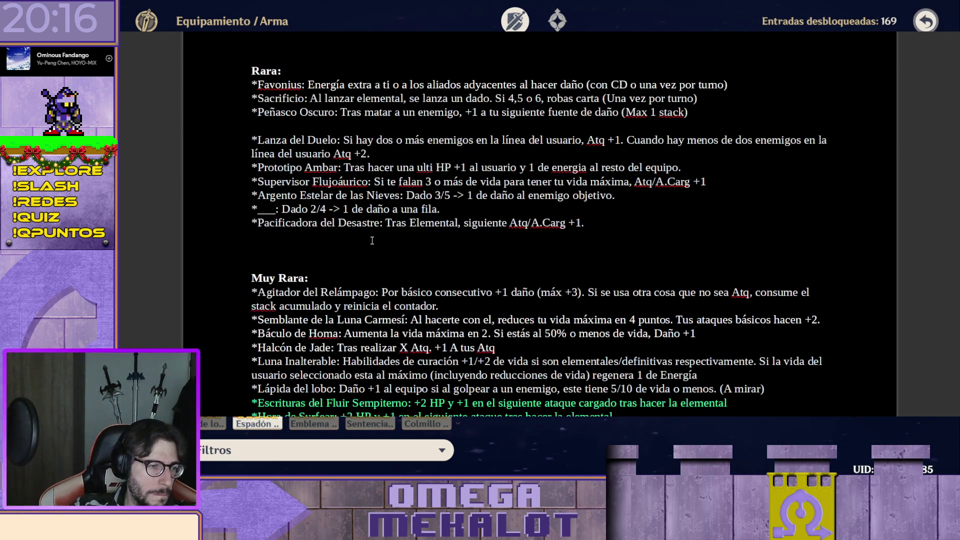
{"action": "scroll", "coordinate": [371, 225], "scroll_direction": "up", "scroll_amount": 1}
{"action": "scroll", "coordinate": [369, 223], "scroll_direction": "up", "scroll_amount": 1}
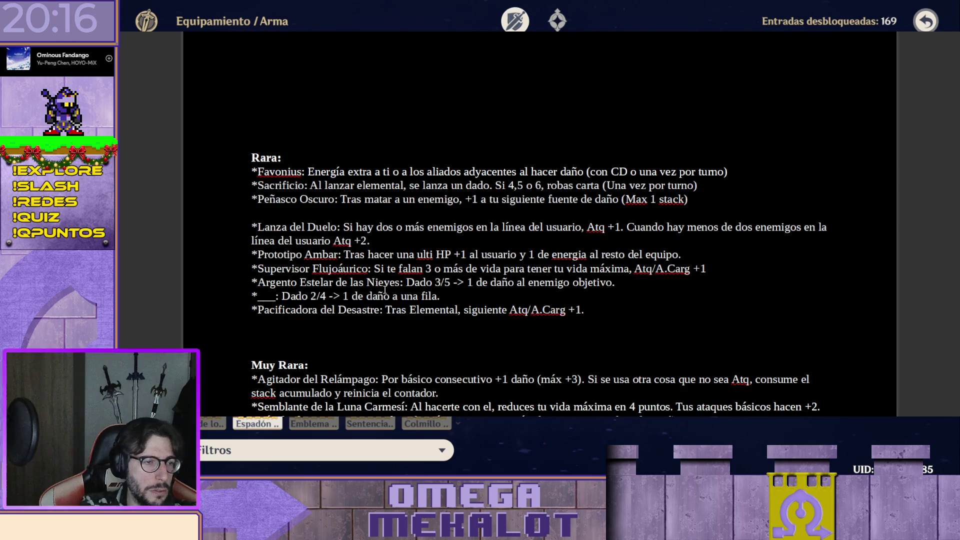
- Move Lanza del Duelo from Rara below Balada de los Fiordos in Lanza 4*, without its asterisk
{"action": "key", "text": "shift+Down"}
{"action": "key", "text": "shift+End"}
{"action": "key", "text": "Delete"}
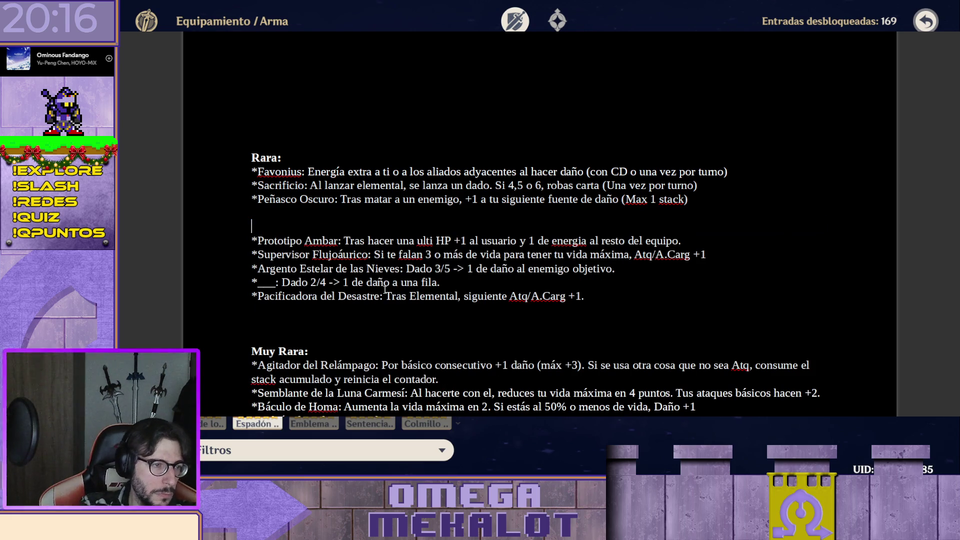
{"action": "scroll", "coordinate": [300, 264], "scroll_direction": "down", "scroll_amount": 10}
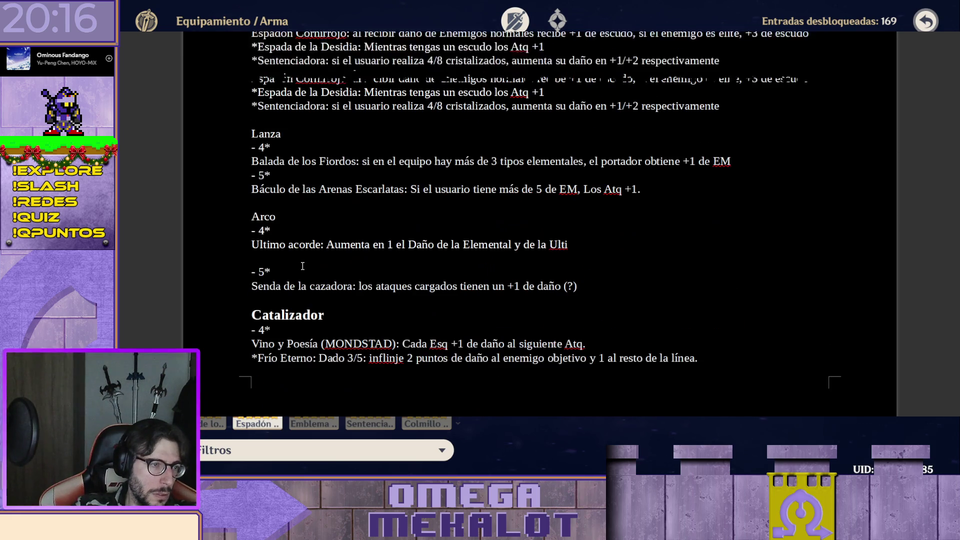
{"action": "left_click", "coordinate": [755, 157]}
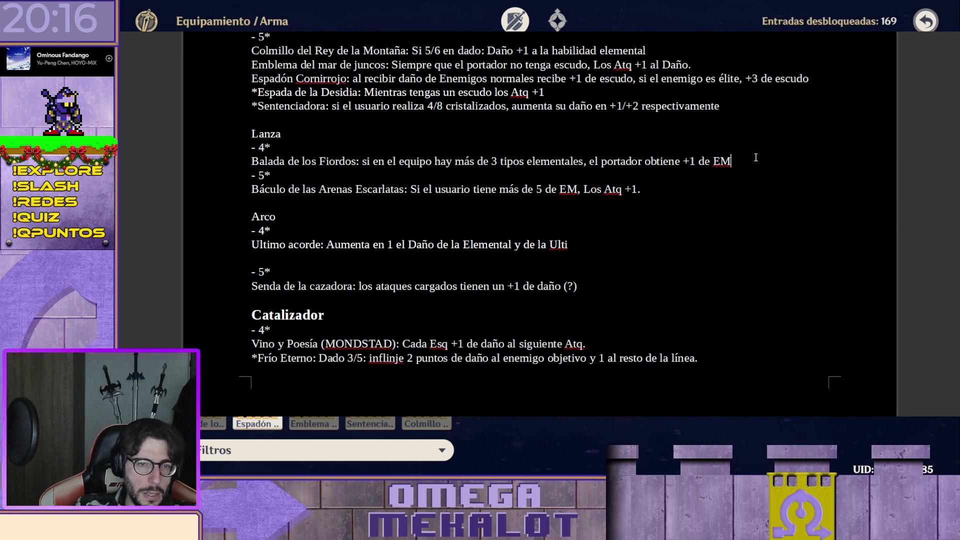
{"action": "key", "text": "Return"}
{"action": "key", "text": "ctrl+v"}
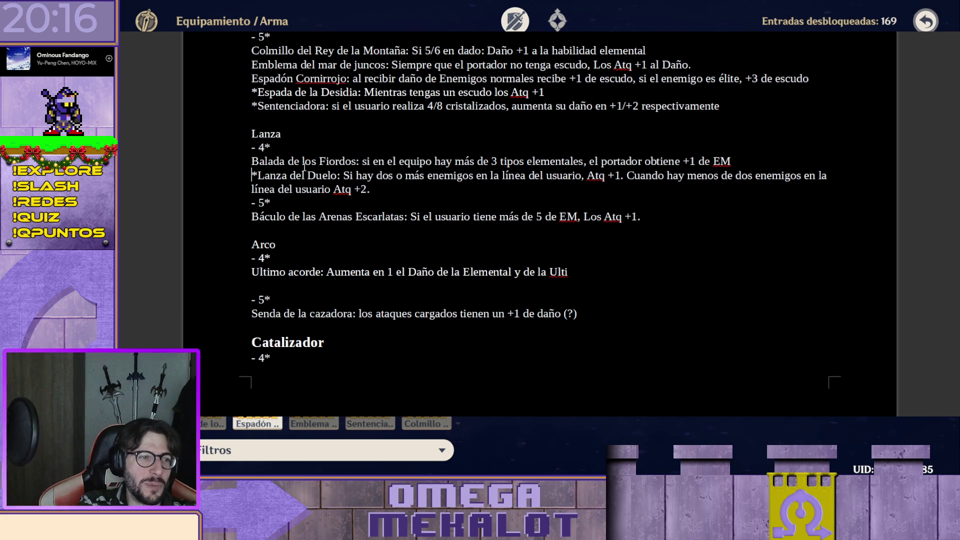
{"action": "key", "text": "Delete"}
{"action": "scroll", "coordinate": [315, 169], "scroll_direction": "down", "scroll_amount": 3}
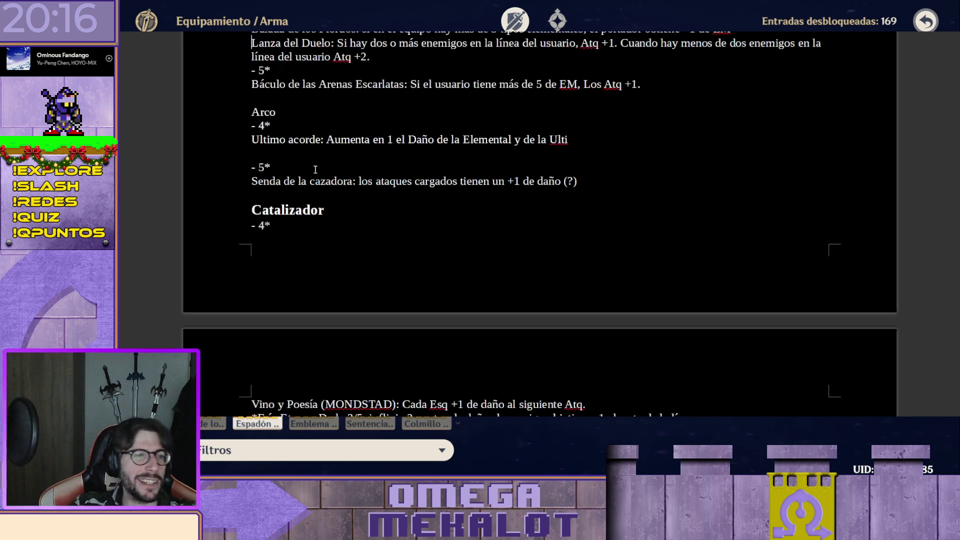
{"action": "scroll", "coordinate": [315, 169], "scroll_direction": "down", "scroll_amount": 5}
{"action": "scroll", "coordinate": [314, 195], "scroll_direction": "down", "scroll_amount": 5}
{"action": "scroll", "coordinate": [310, 212], "scroll_direction": "down", "scroll_amount": 2}
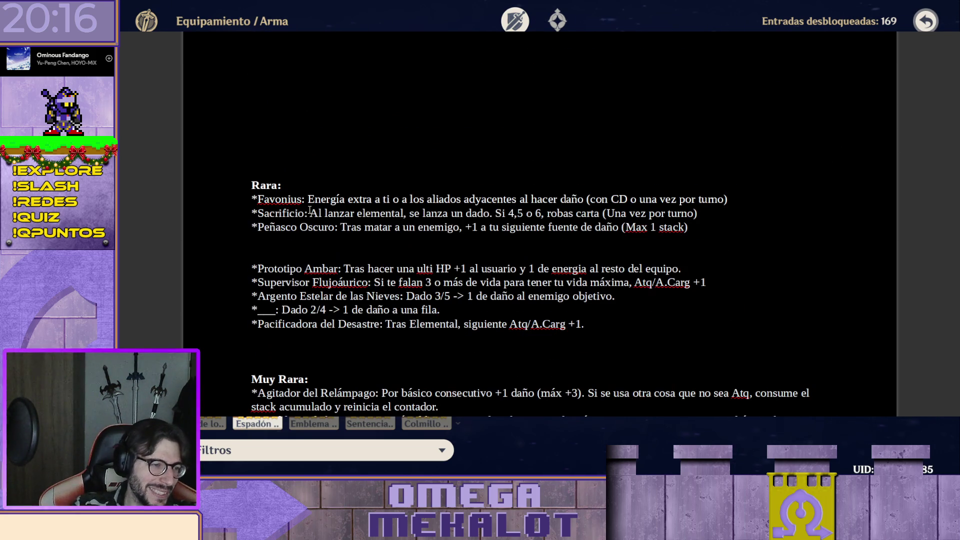
- Strip asterisks from Prototipo Ambar, Supervisor Flujoáurico and Pacificadora del Desastre, moving Pacificadora above Prototipo Ambar
{"action": "left_click", "coordinate": [255, 267]}
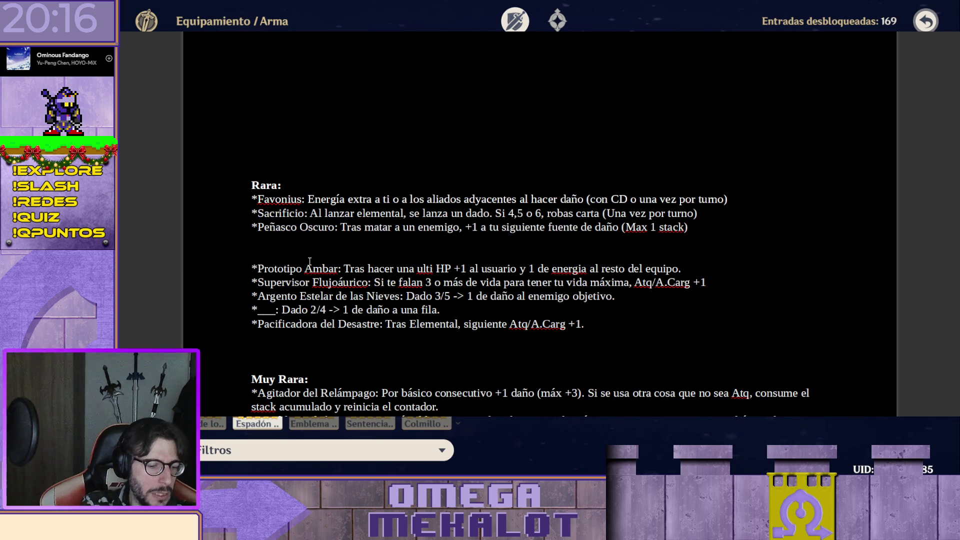
{"action": "key", "text": "Delete"}
{"action": "key", "text": "Delete"}
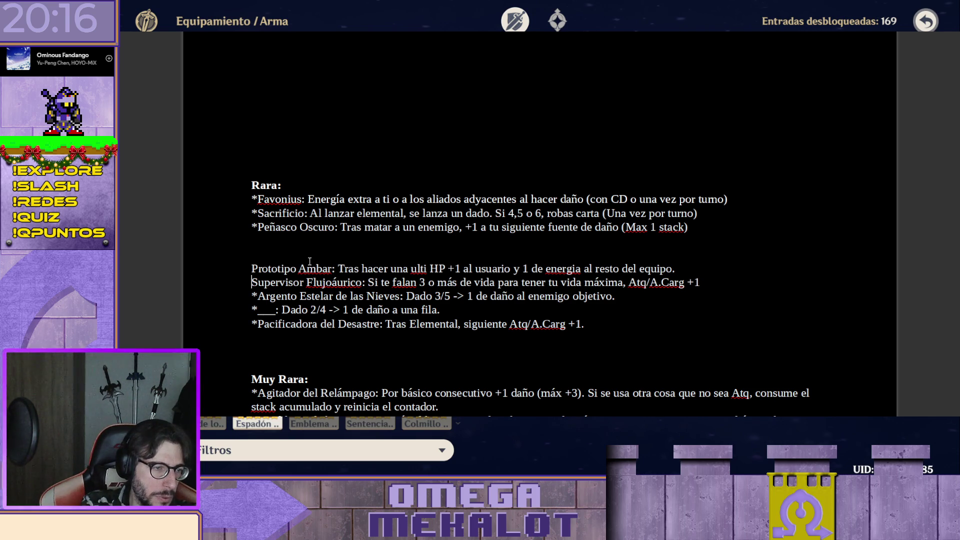
{"action": "key", "text": "Delete"}
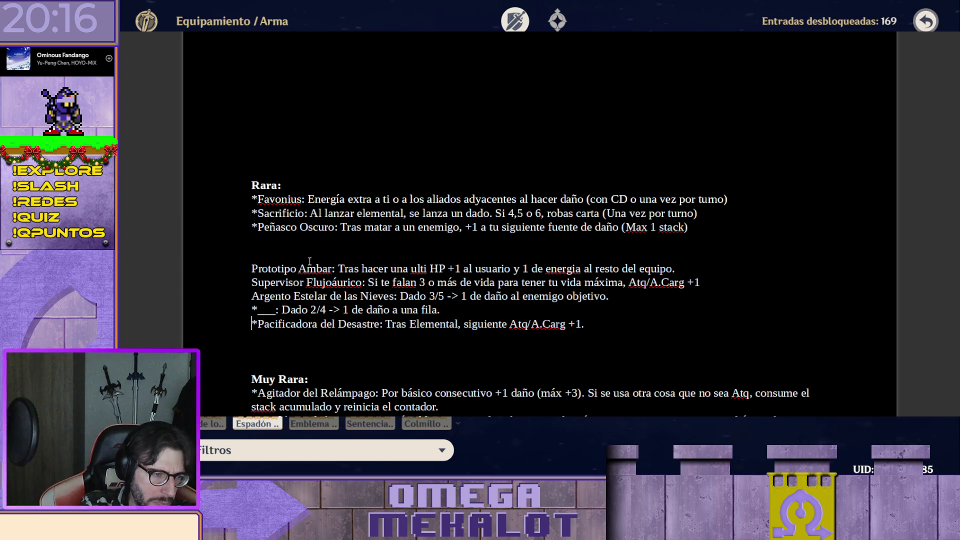
{"action": "key", "text": "Delete"}
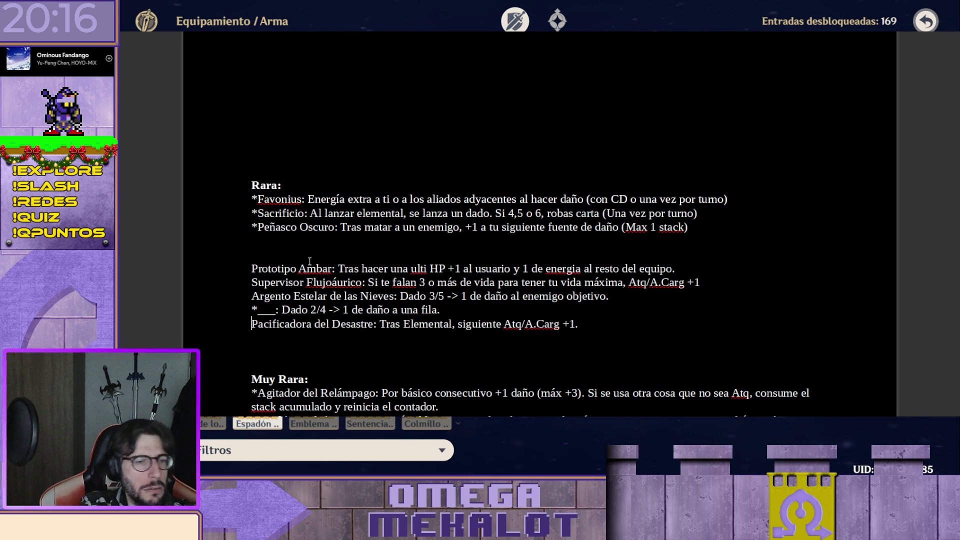
{"action": "key", "text": "shift+End"}
{"action": "key", "text": "ctrl+x"}
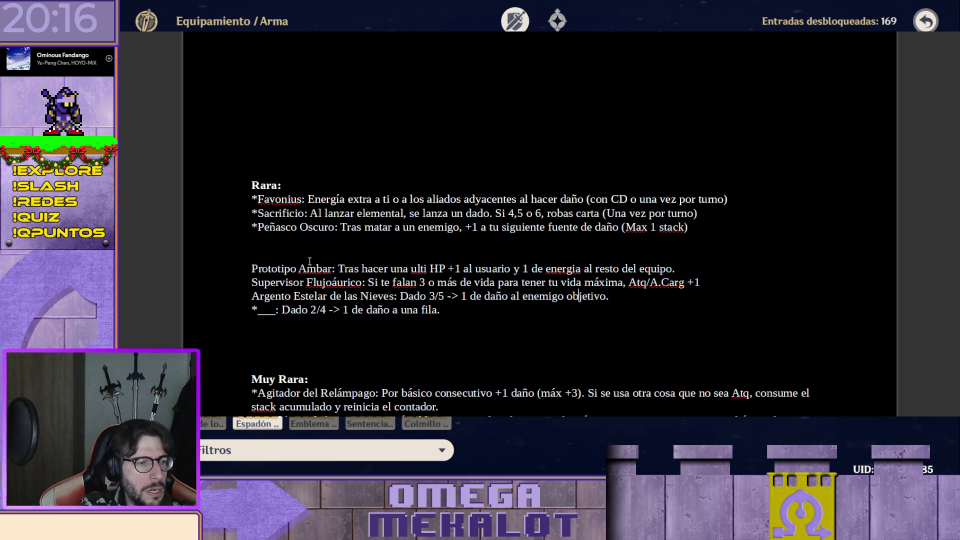
{"action": "key", "text": "Up"}
{"action": "key", "text": "Up"}
{"action": "key", "text": "Up"}
{"action": "key", "text": "ctrl+v"}
{"action": "key", "text": "Down"}
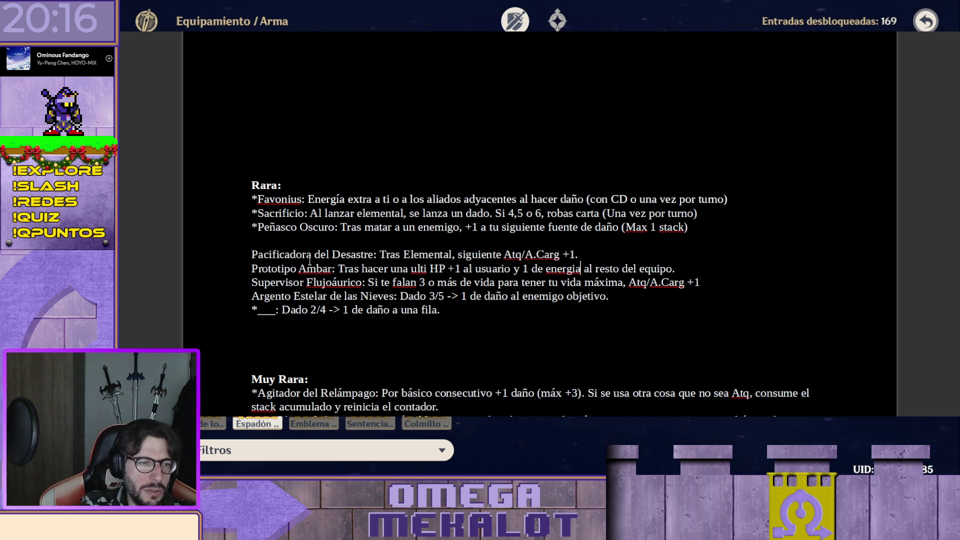
- Move the Prototipo Ambar and Supervisor Flujoáurico lines from Rara below Frío Eterno in Catalizador 4*
{"action": "key", "text": "Home"}
{"action": "key", "text": "shift+End"}
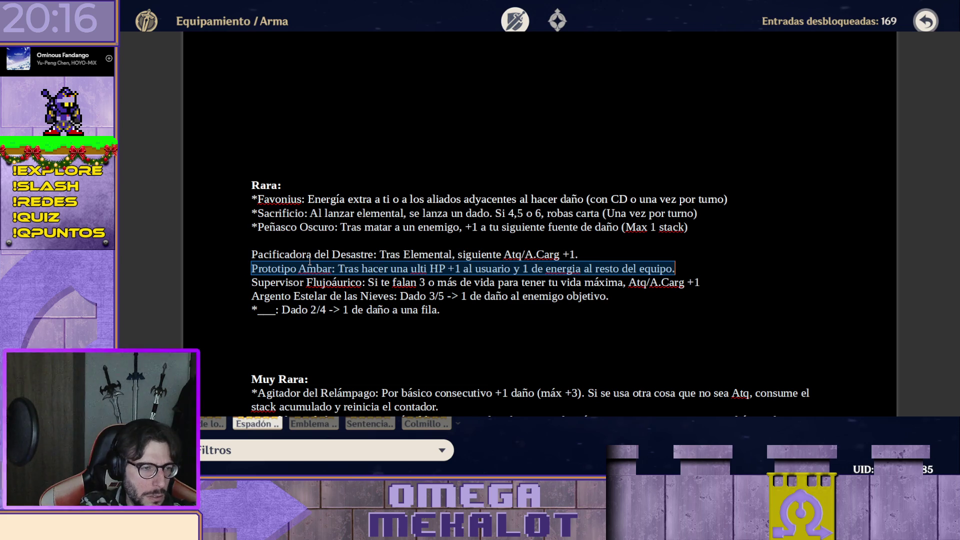
{"action": "key", "text": "shift+Down"}
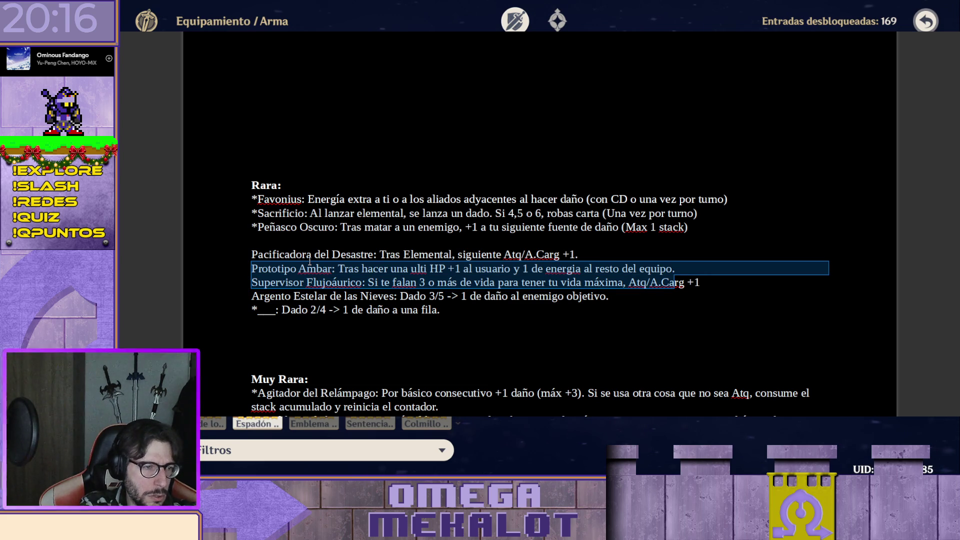
{"action": "key", "text": "shift+End"}
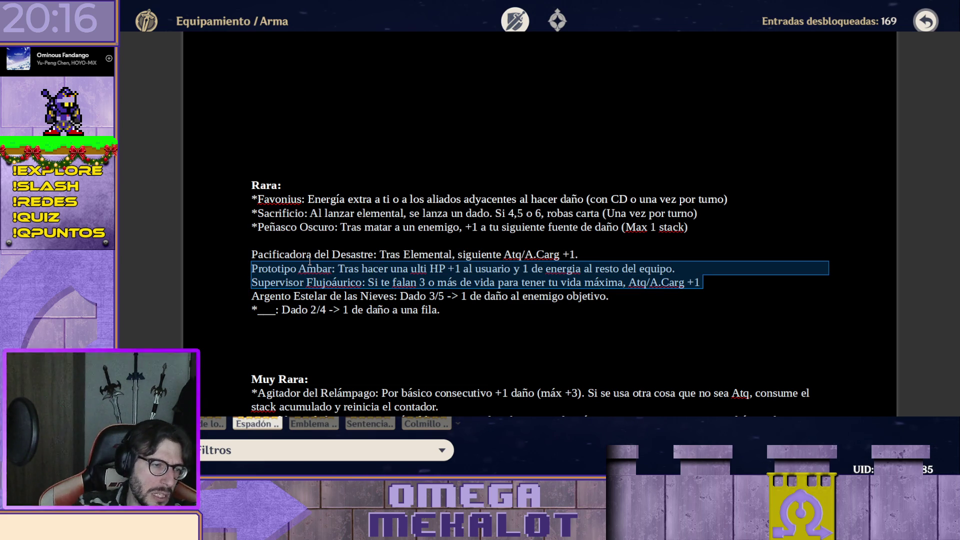
{"action": "key", "text": "Delete"}
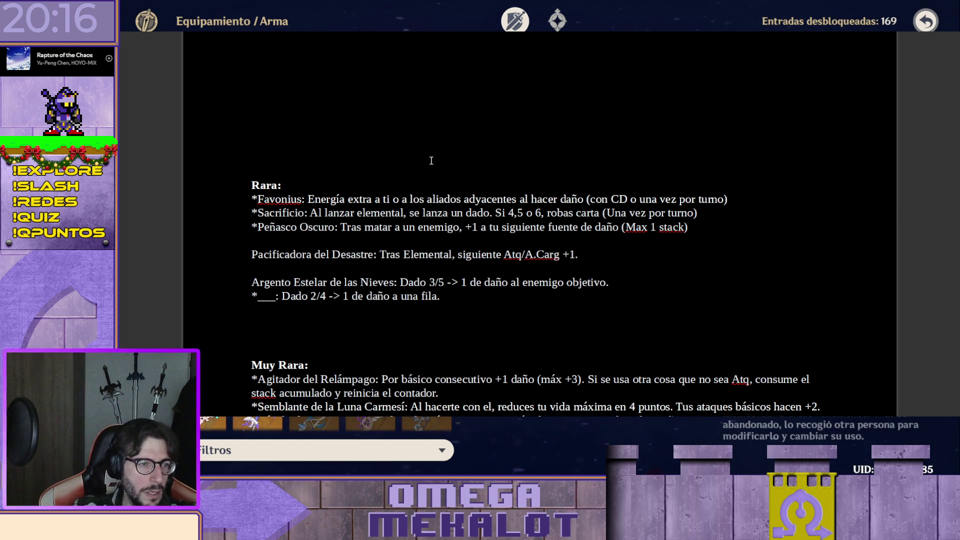
{"action": "scroll", "coordinate": [472, 178], "scroll_direction": "down", "scroll_amount": 5}
{"action": "scroll", "coordinate": [461, 248], "scroll_direction": "down", "scroll_amount": 5}
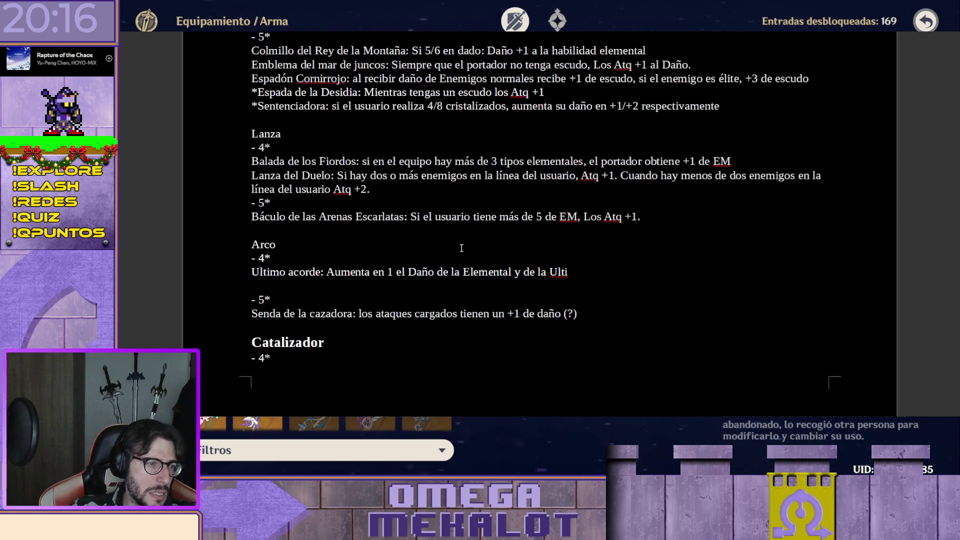
{"action": "scroll", "coordinate": [429, 256], "scroll_direction": "down", "scroll_amount": 1}
{"action": "scroll", "coordinate": [323, 281], "scroll_direction": "down", "scroll_amount": 1}
{"action": "scroll", "coordinate": [324, 307], "scroll_direction": "down", "scroll_amount": 1}
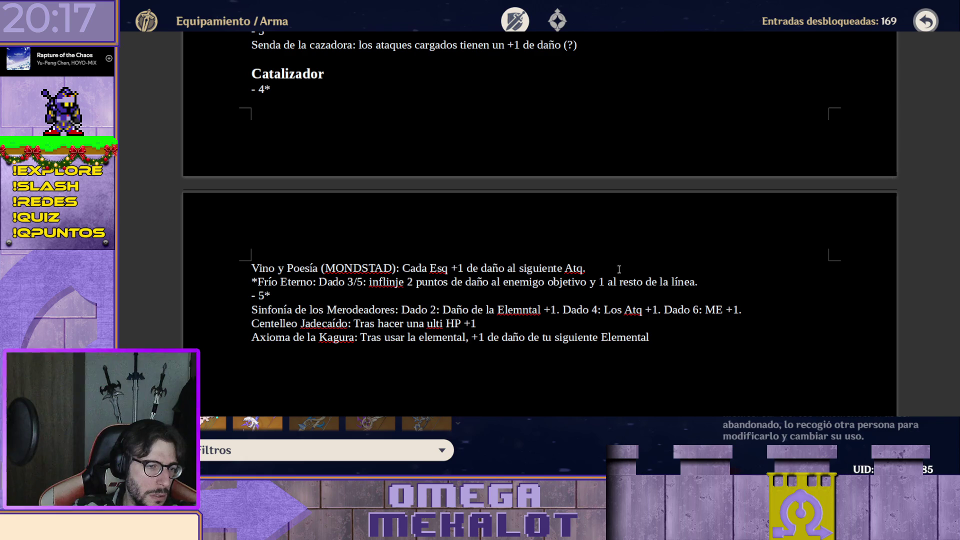
{"action": "left_click", "coordinate": [708, 287]}
{"action": "key", "text": "Return"}
{"action": "key", "text": "ctrl+v"}
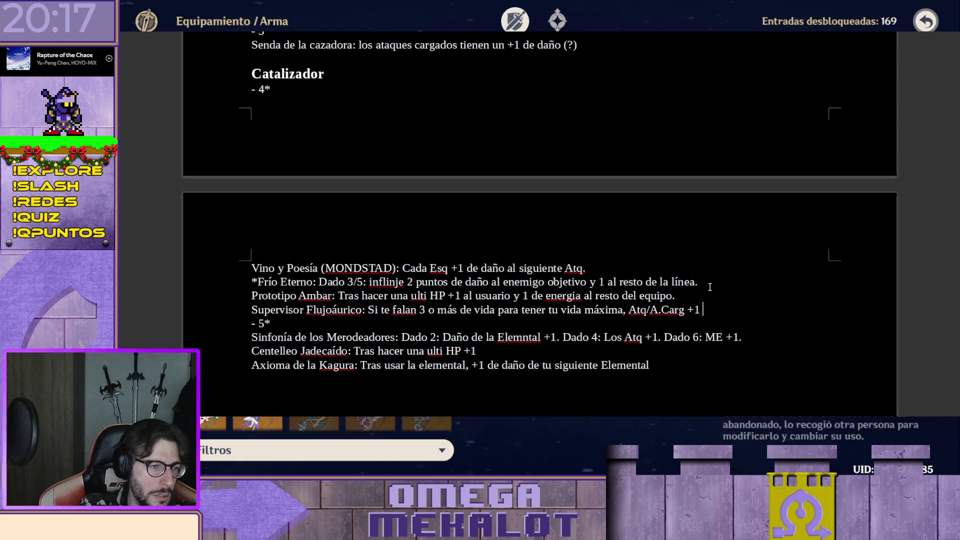
- Move Supervisor Flujoáurico down below Axioma de la Kagura so it ends the Catalizador 5* list
{"action": "key", "text": "shift+Home"}
{"action": "key", "text": "ctrl+x"}
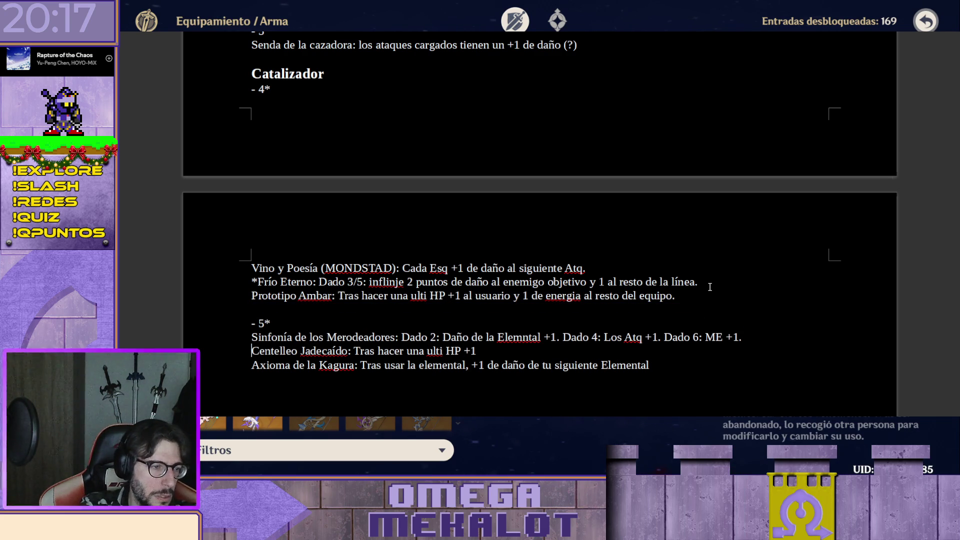
{"action": "key", "text": "Down"}
{"action": "key", "text": "Down"}
{"action": "key", "text": "Down"}
{"action": "key", "text": "ctrl+v"}
{"action": "key", "text": "Up"}
{"action": "key", "text": "Up"}
{"action": "key", "text": "Up"}
{"action": "key", "text": "Home"}
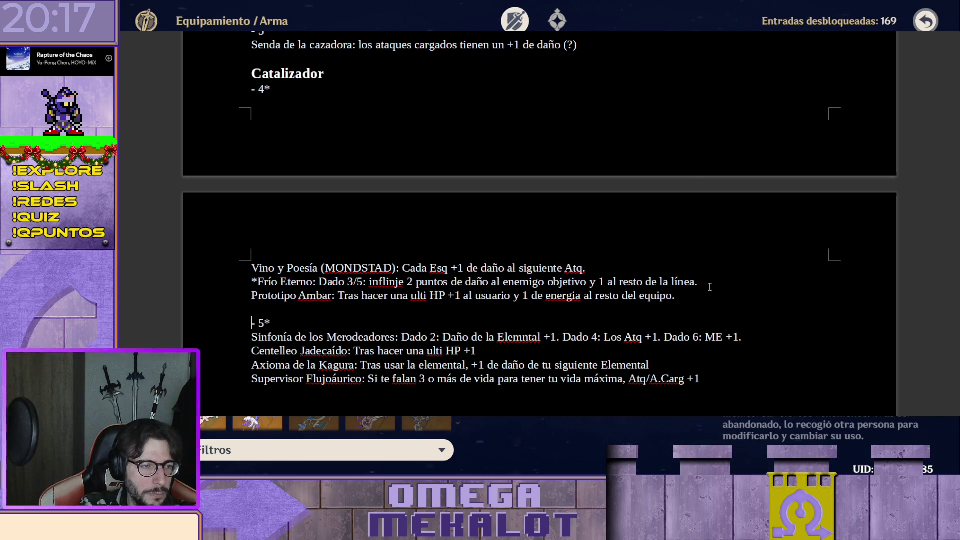
{"action": "key", "text": "Up"}
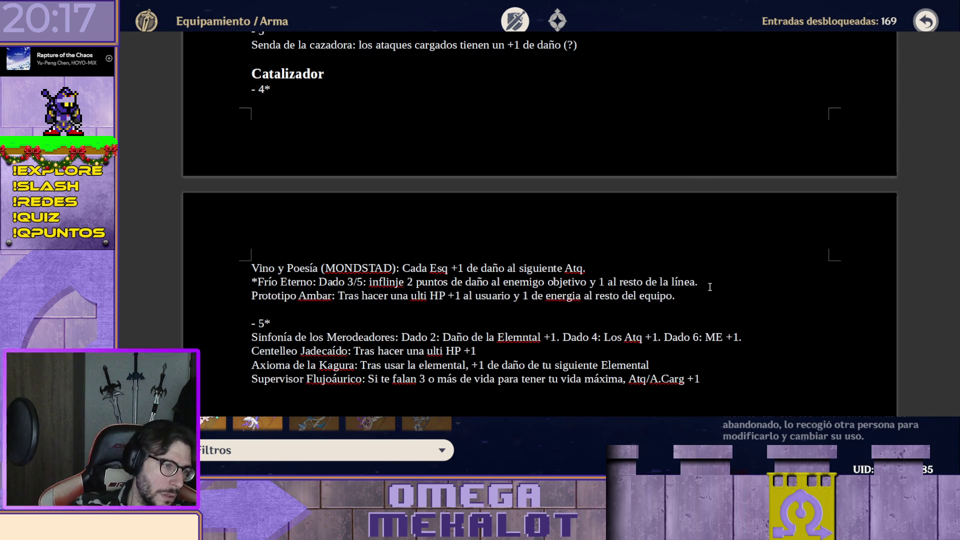
{"action": "scroll", "coordinate": [675, 270], "scroll_direction": "down", "scroll_amount": 1}
{"action": "scroll", "coordinate": [581, 240], "scroll_direction": "down", "scroll_amount": 6}
{"action": "scroll", "coordinate": [581, 240], "scroll_direction": "down", "scroll_amount": 3}
{"action": "scroll", "coordinate": [339, 240], "scroll_direction": "down", "scroll_amount": 1}
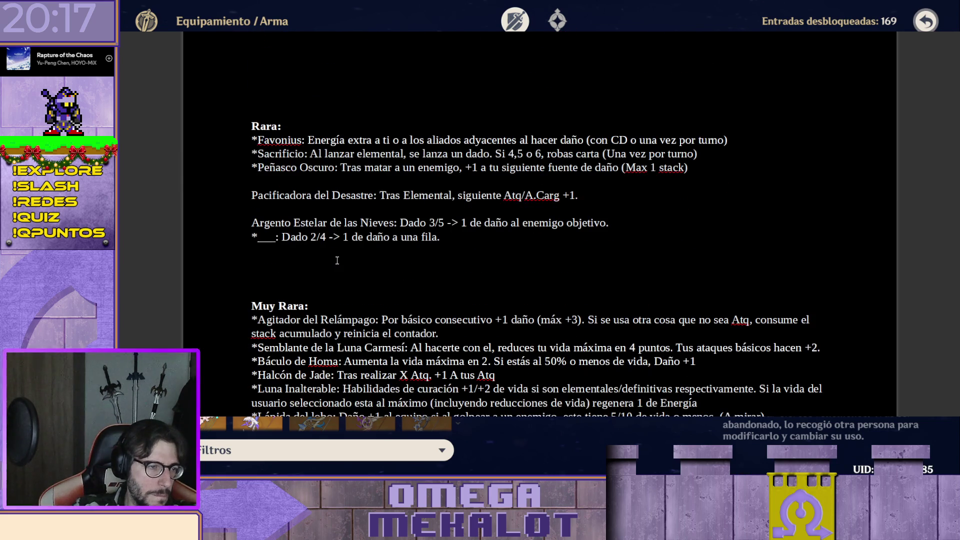
- Delete the blank lines above Muy Rara and before Argento Estelar
{"action": "key", "text": "BackSpace"}
{"action": "key", "text": "BackSpace"}
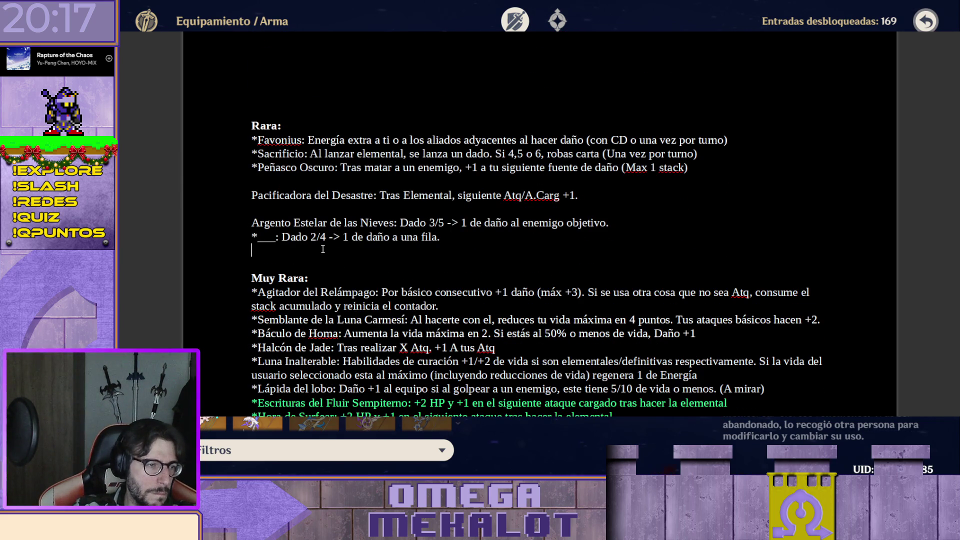
{"action": "left_click", "coordinate": [298, 208]}
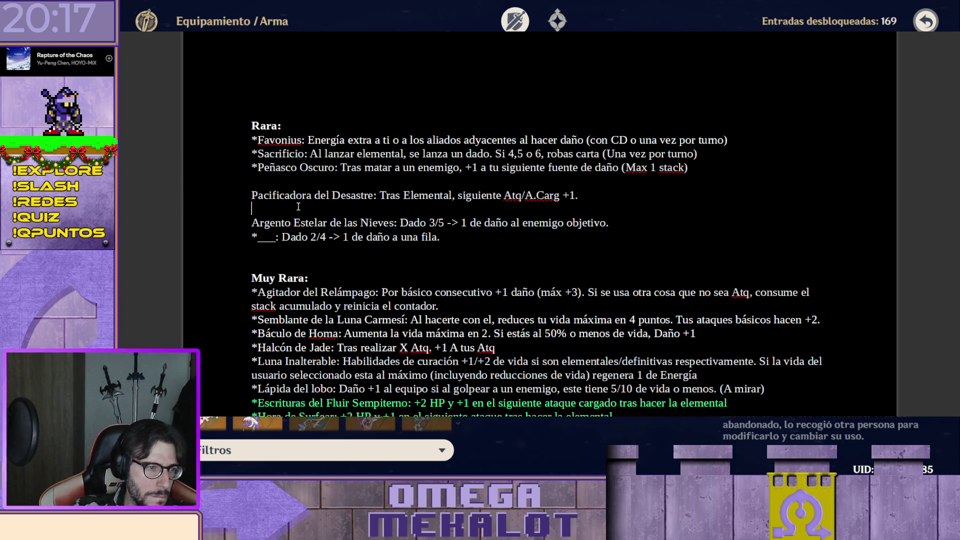
{"action": "key", "text": "BackSpace"}
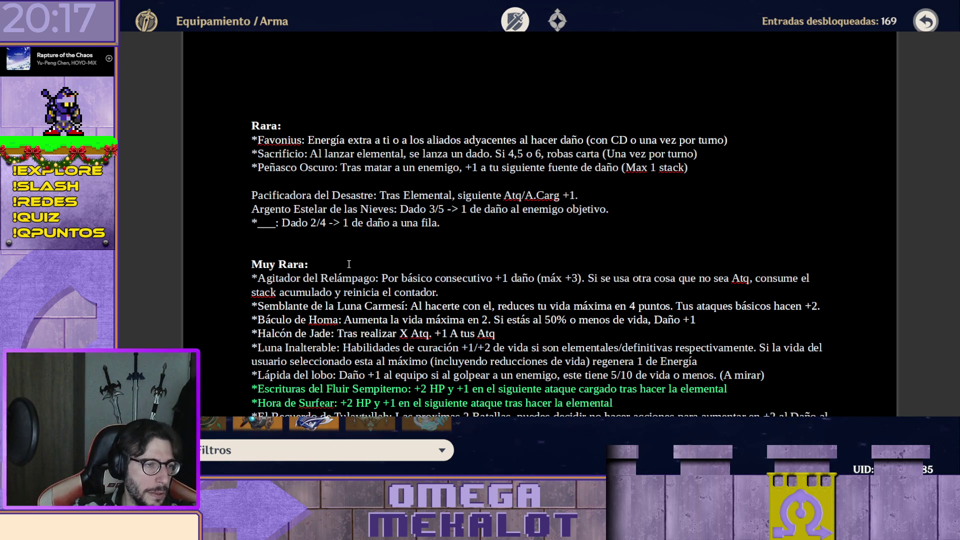
- Move Pacificadora del Desastre from Rara below Báculo de las Arenas Escarlatas in Lanza 5*
{"action": "key", "text": "Up"}
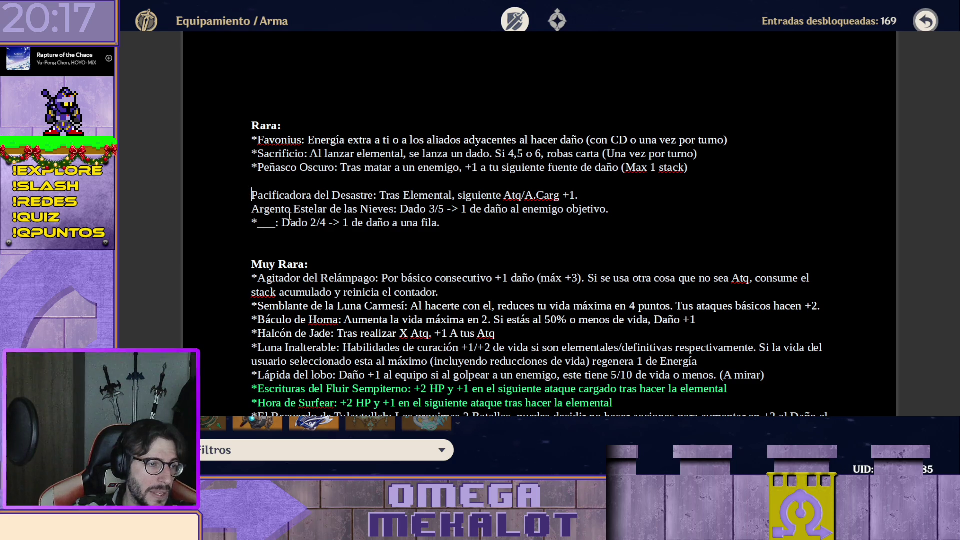
{"action": "key", "text": "shift+End"}
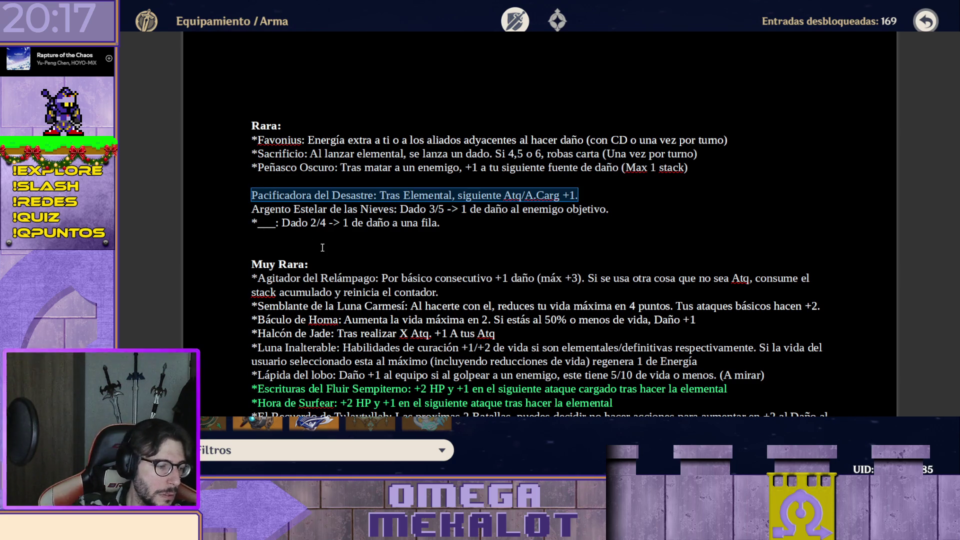
{"action": "key", "text": "Delete"}
{"action": "scroll", "coordinate": [317, 240], "scroll_direction": "down", "scroll_amount": 10}
{"action": "scroll", "coordinate": [273, 205], "scroll_direction": "up", "scroll_amount": 1}
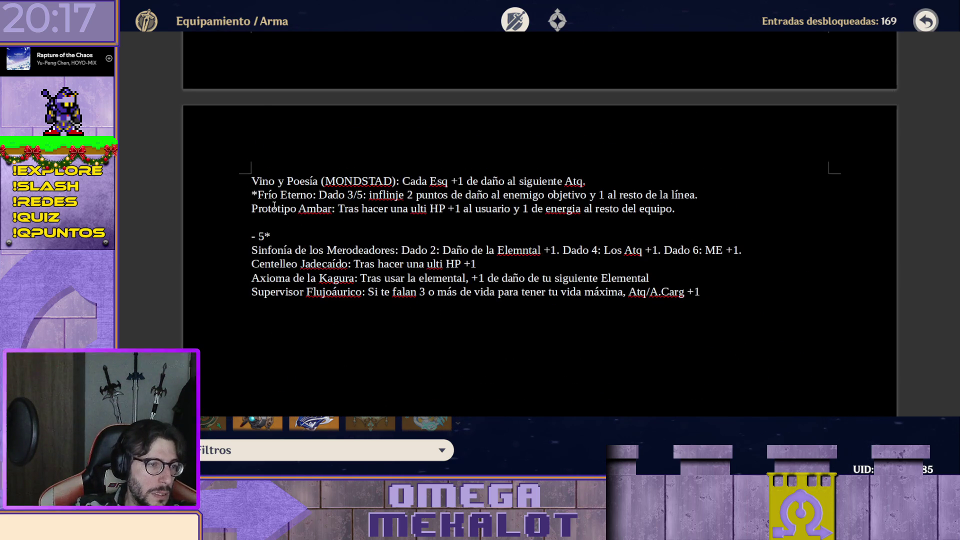
{"action": "scroll", "coordinate": [273, 205], "scroll_direction": "up", "scroll_amount": 3}
{"action": "scroll", "coordinate": [274, 205], "scroll_direction": "up", "scroll_amount": 3}
{"action": "scroll", "coordinate": [300, 206], "scroll_direction": "up", "scroll_amount": 1}
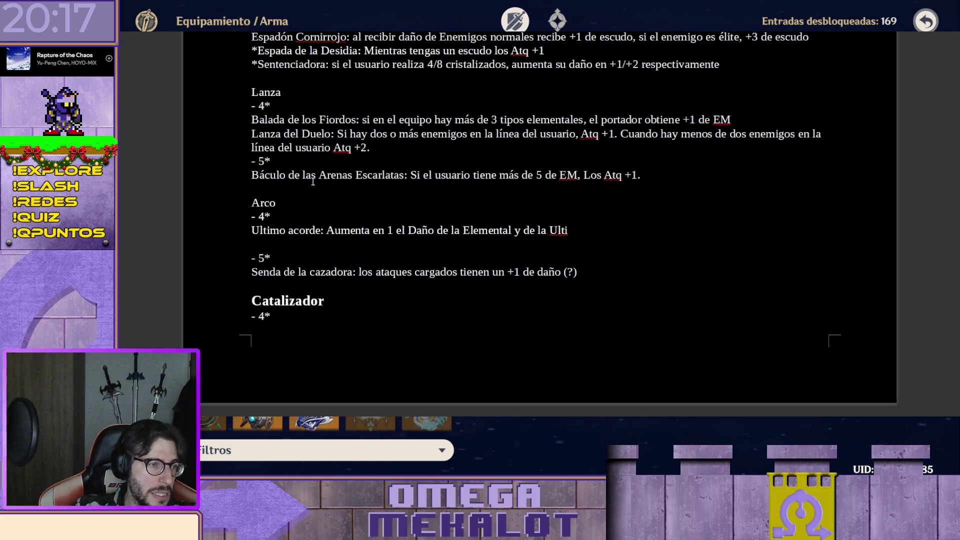
{"action": "scroll", "coordinate": [320, 206], "scroll_direction": "up", "scroll_amount": 1}
{"action": "left_click", "coordinate": [676, 222]}
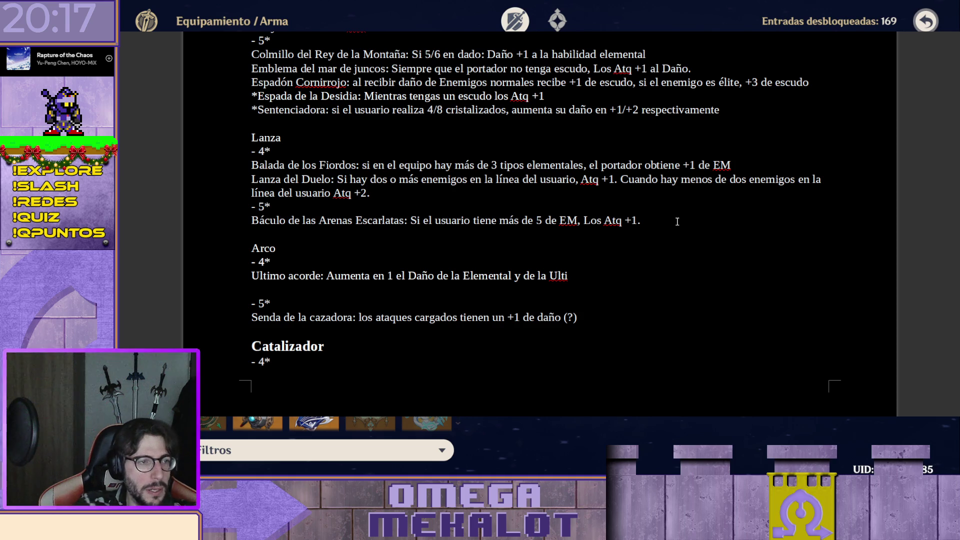
{"action": "key", "text": "Return"}
{"action": "key", "text": "ctrl+v"}
{"action": "type", "text": "."}
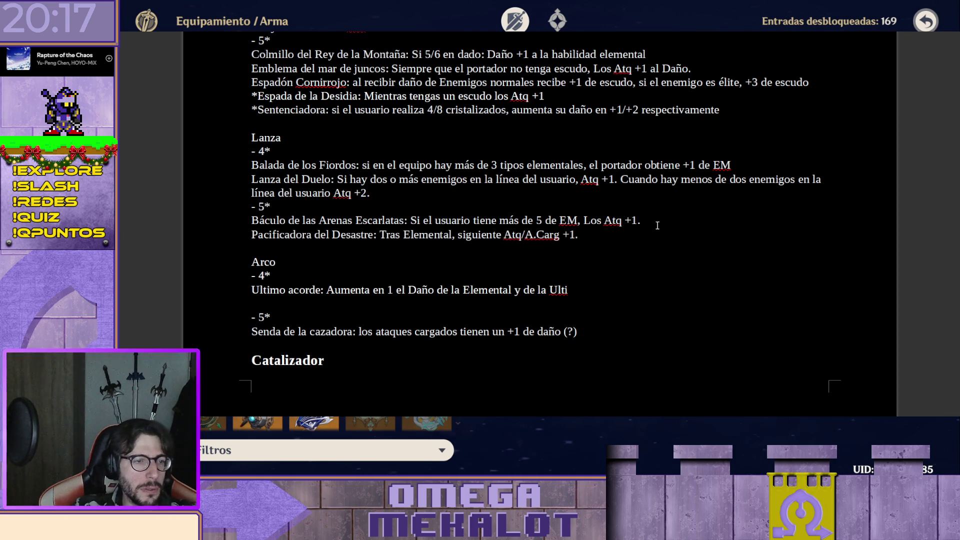
{"action": "scroll", "coordinate": [638, 244], "scroll_direction": "down", "scroll_amount": 1}
{"action": "scroll", "coordinate": [637, 244], "scroll_direction": "down", "scroll_amount": 3}
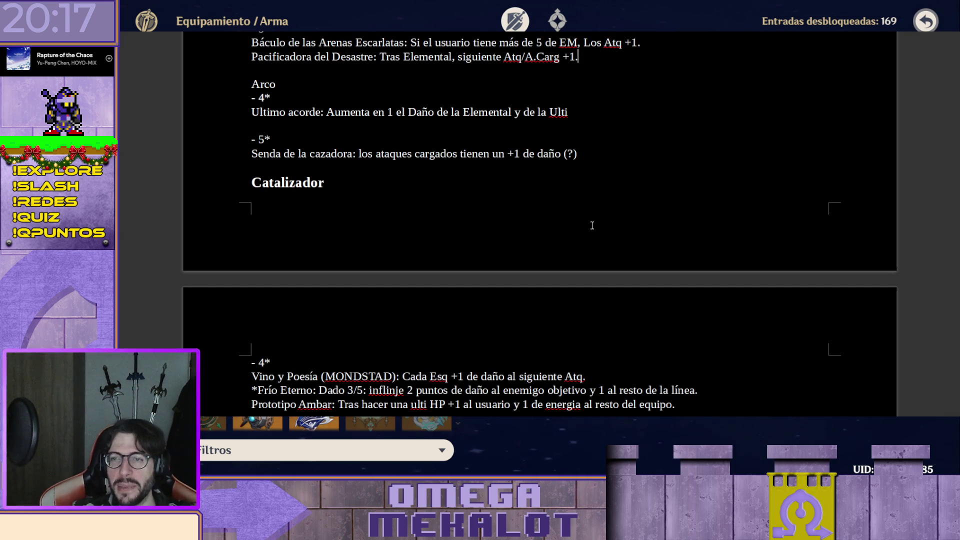
{"action": "scroll", "coordinate": [592, 226], "scroll_direction": "down", "scroll_amount": 6}
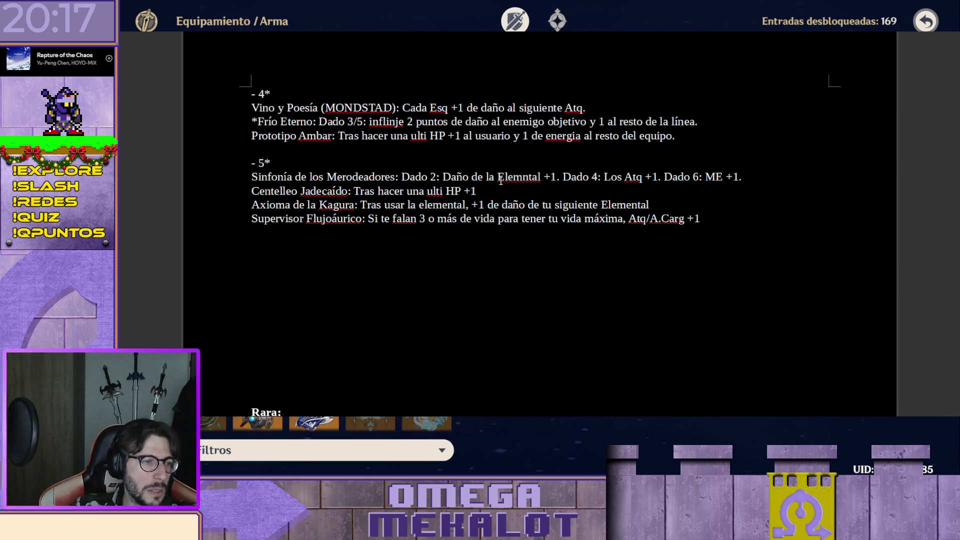
{"action": "scroll", "coordinate": [495, 188], "scroll_direction": "down", "scroll_amount": 2}
{"action": "scroll", "coordinate": [473, 199], "scroll_direction": "down", "scroll_amount": 1}
{"action": "left_click_drag", "start_coordinate": [428, 127], "coordinate": [436, 258]}
- Delete the empty lines above Rara and cut the Argento Estelar de las Nieves line from the list
{"action": "key", "text": "BackSpace"}
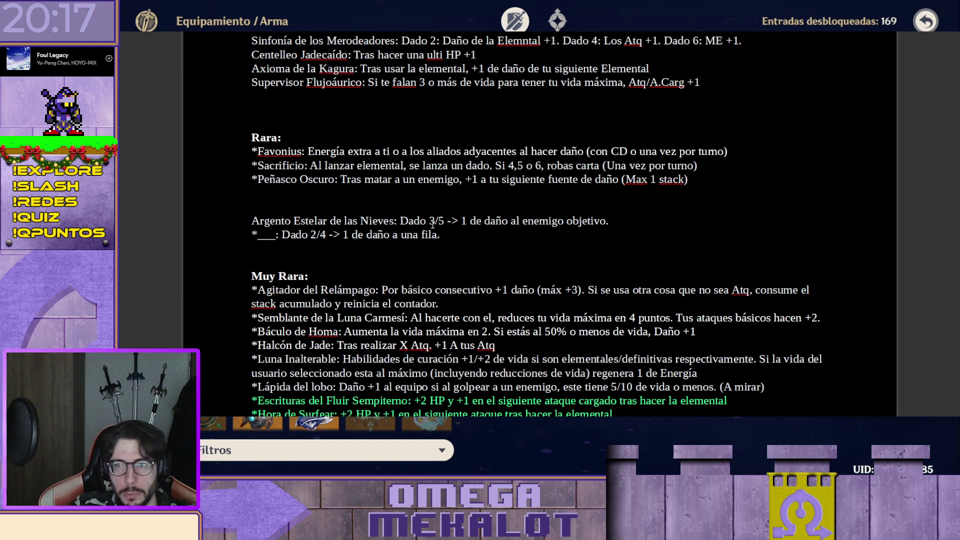
{"action": "left_click", "coordinate": [256, 221]}
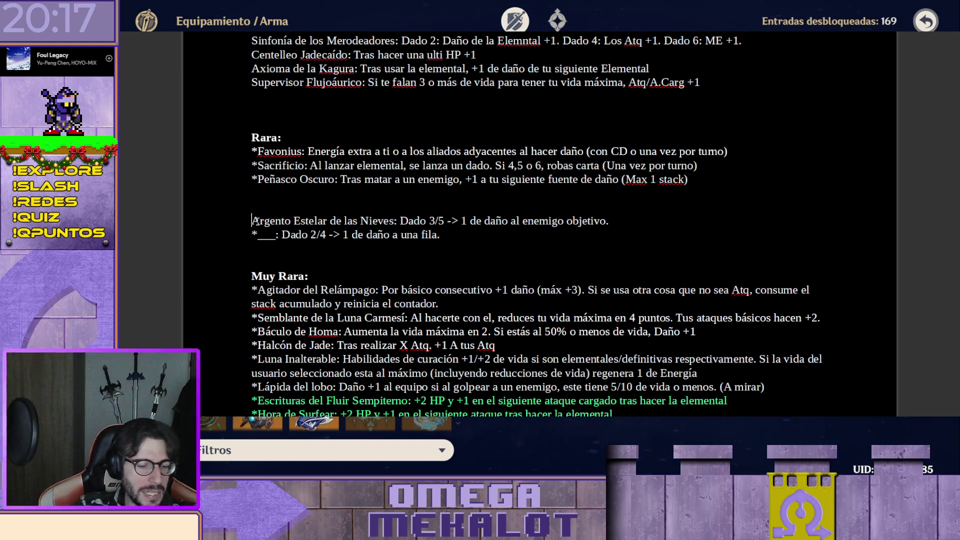
{"action": "key", "text": "shift+End"}
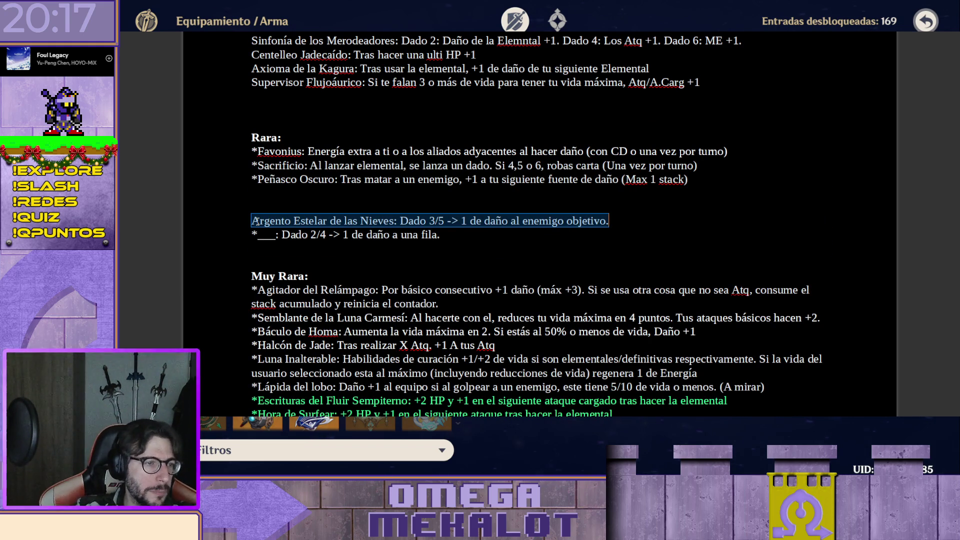
{"action": "key", "text": "Delete"}
{"action": "scroll", "coordinate": [222, 226], "scroll_direction": "up", "scroll_amount": 2}
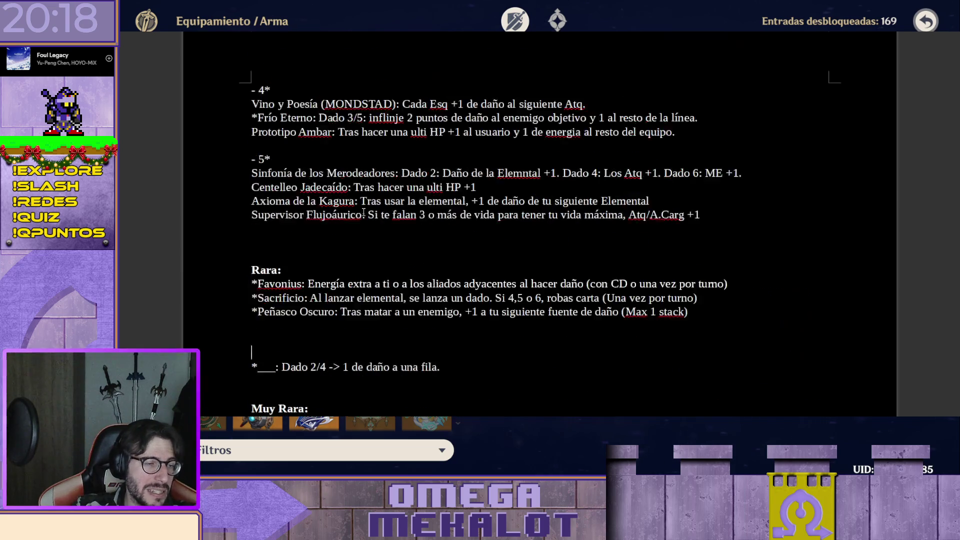
{"action": "scroll", "coordinate": [222, 227], "scroll_direction": "up", "scroll_amount": 3}
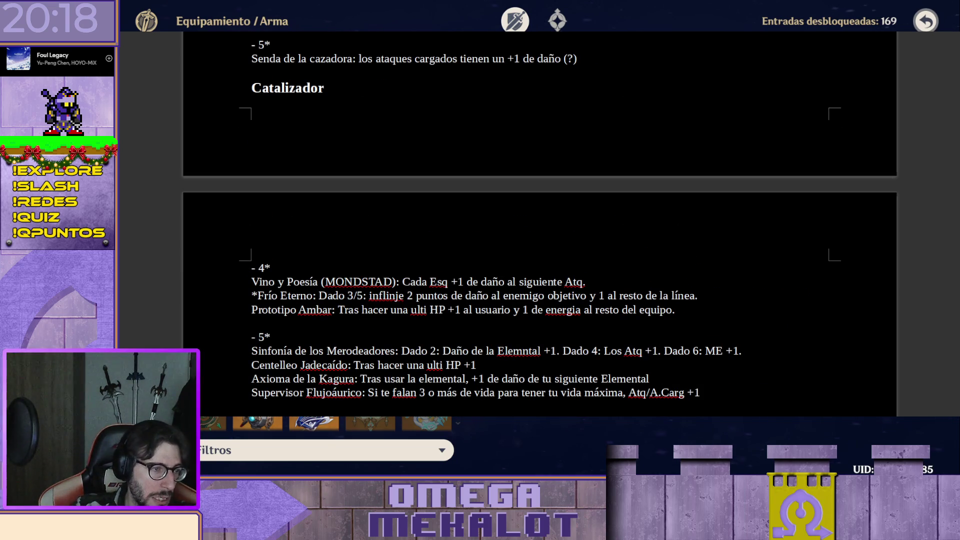
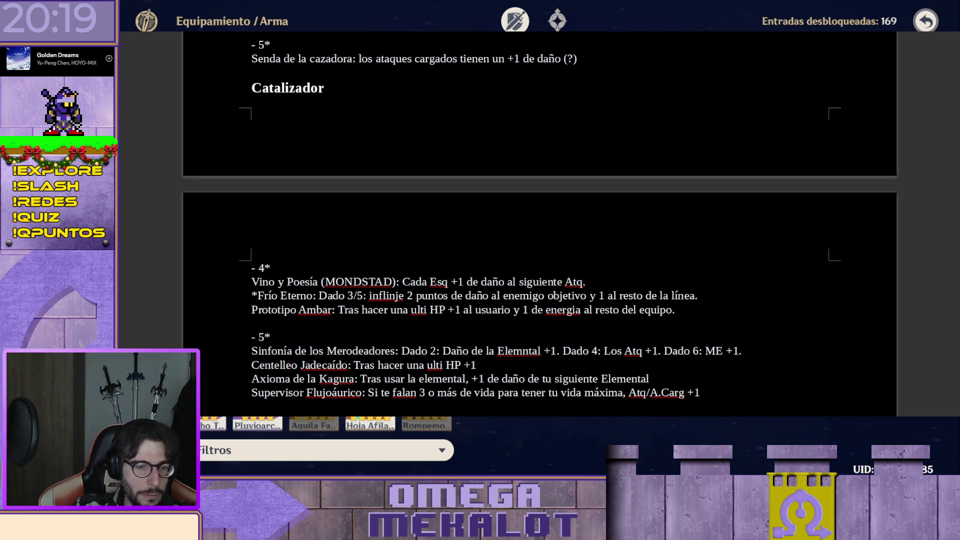
{"action": "scroll", "coordinate": [391, 271], "scroll_direction": "up", "scroll_amount": 2}
{"action": "scroll", "coordinate": [390, 273], "scroll_direction": "up", "scroll_amount": 3}
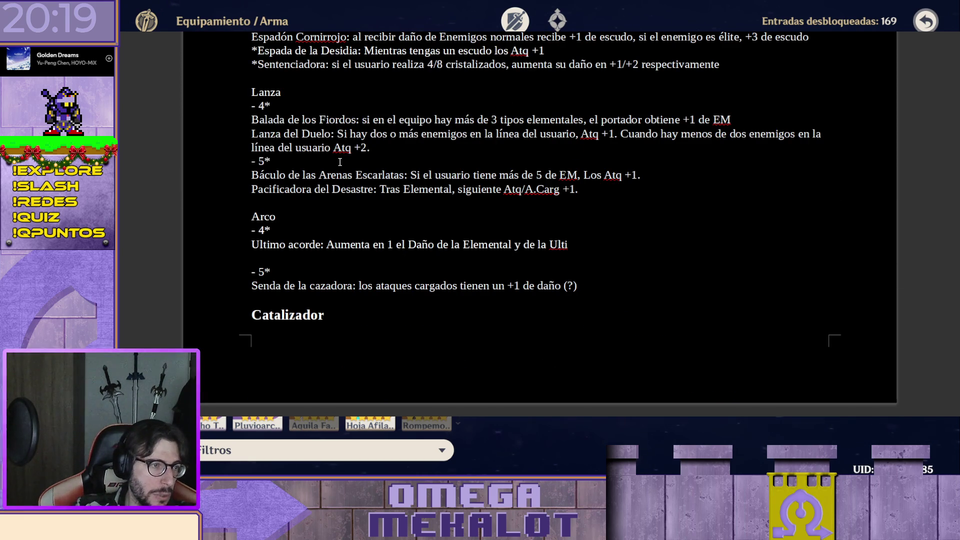
{"action": "scroll", "coordinate": [340, 161], "scroll_direction": "up", "scroll_amount": 1}
{"action": "scroll", "coordinate": [338, 165], "scroll_direction": "up", "scroll_amount": 2}
{"action": "scroll", "coordinate": [335, 171], "scroll_direction": "up", "scroll_amount": 1}
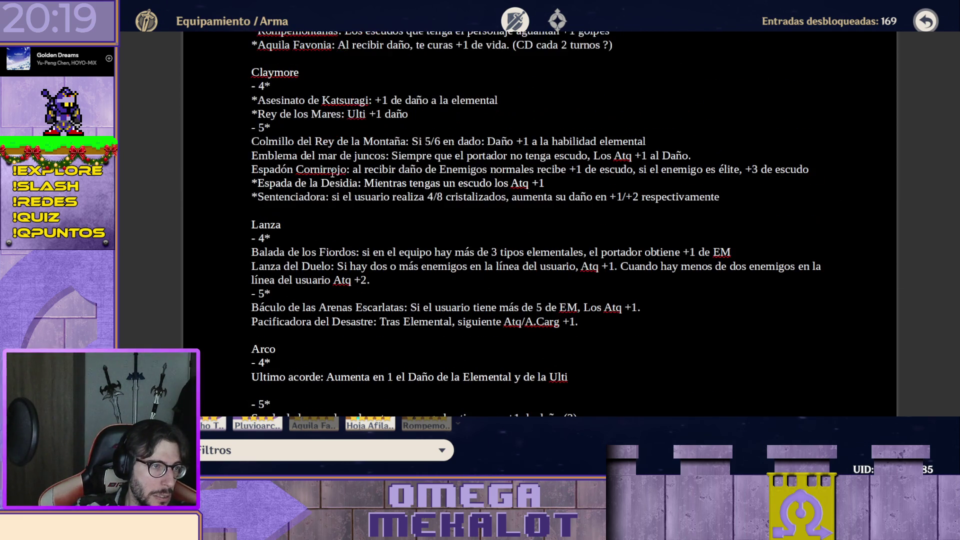
{"action": "scroll", "coordinate": [333, 174], "scroll_direction": "up", "scroll_amount": 1}
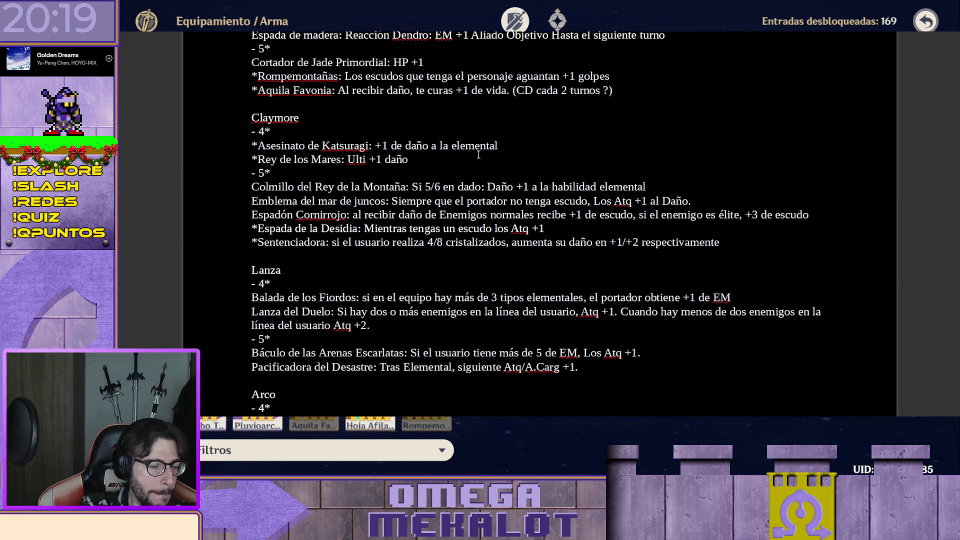
- Paste the Argento Estelar de las Nieves entry on a new line under Rey de los Mares
{"action": "key", "text": "Return"}
{"action": "type", "text": "Argento Estelar de las Nieves: Dado 3/5 -> 1 de daño al enemigo objetivo."}
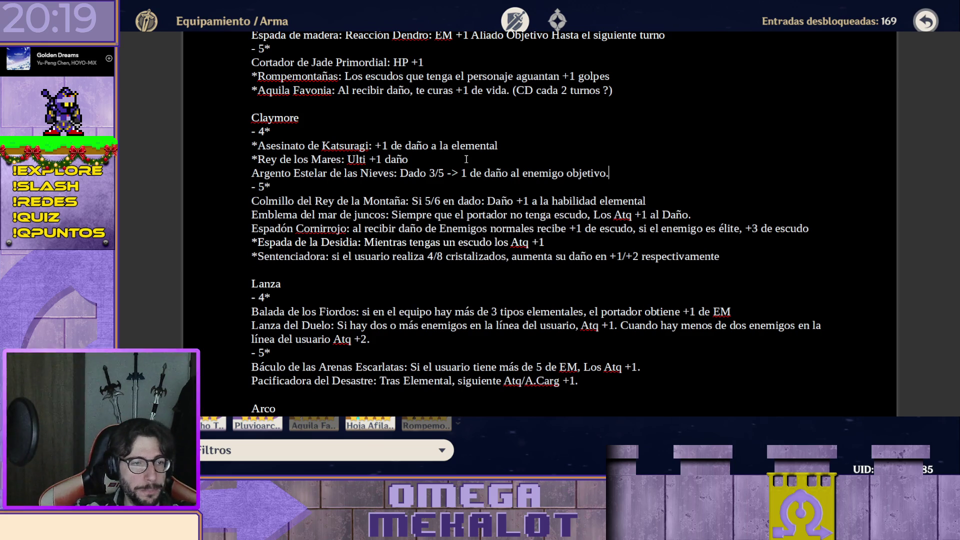
{"action": "scroll", "coordinate": [429, 188], "scroll_direction": "down", "scroll_amount": 3}
{"action": "scroll", "coordinate": [430, 180], "scroll_direction": "down", "scroll_amount": 8}
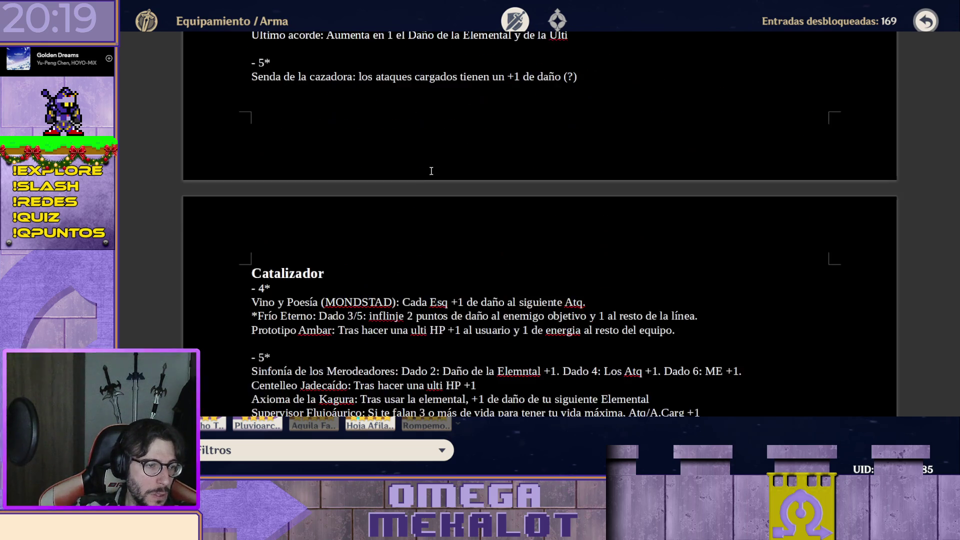
{"action": "scroll", "coordinate": [432, 172], "scroll_direction": "down", "scroll_amount": 8}
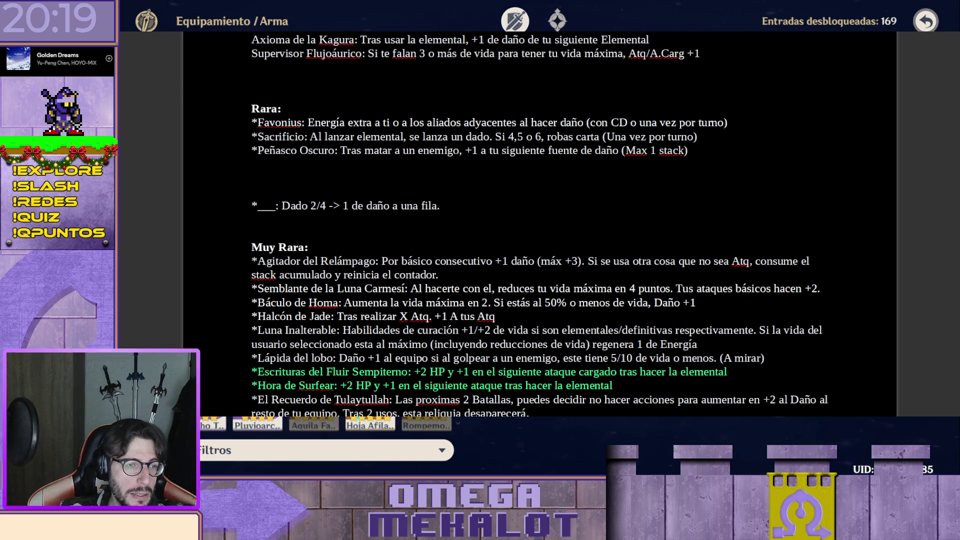
{"action": "scroll", "coordinate": [541, 225], "scroll_direction": "down", "scroll_amount": 10}
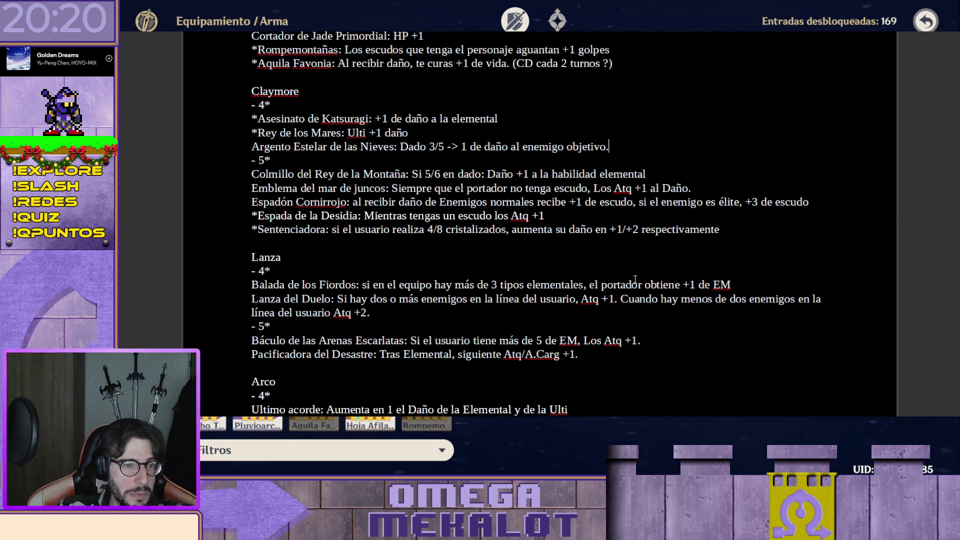
{"action": "scroll", "coordinate": [635, 279], "scroll_direction": "down", "scroll_amount": 5}
{"action": "scroll", "coordinate": [635, 280], "scroll_direction": "down", "scroll_amount": 2}
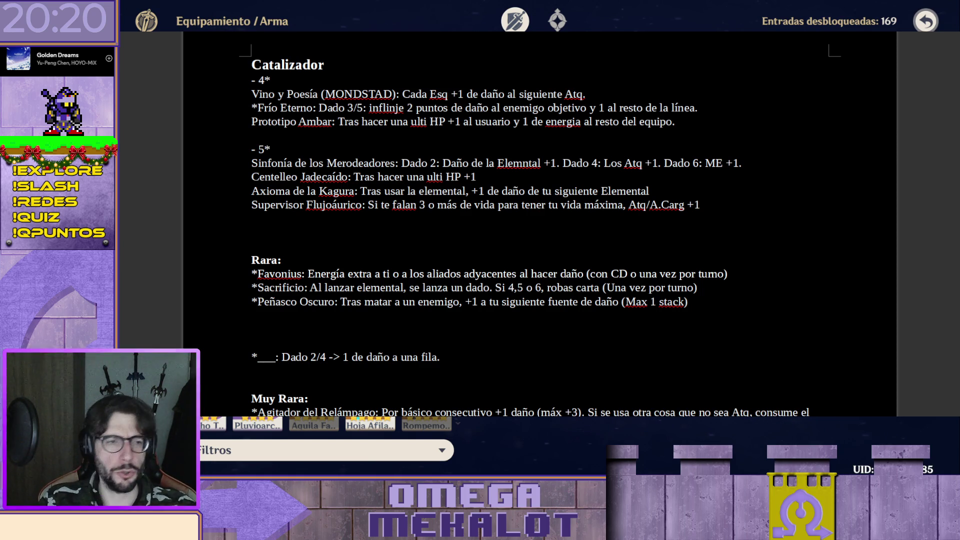
{"action": "scroll", "coordinate": [540, 225], "scroll_direction": "down", "scroll_amount": 1}
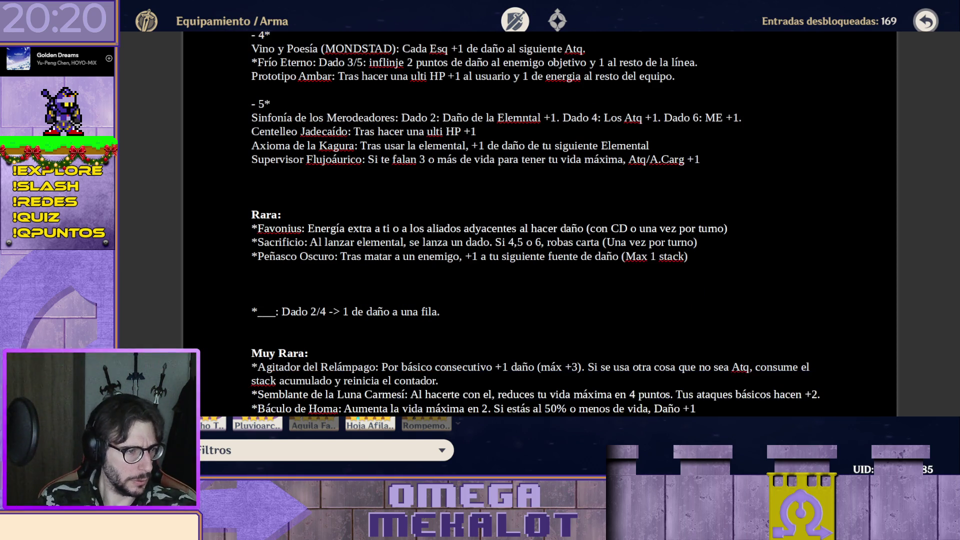
{"action": "scroll", "coordinate": [540, 225], "scroll_direction": "down", "scroll_amount": 1}
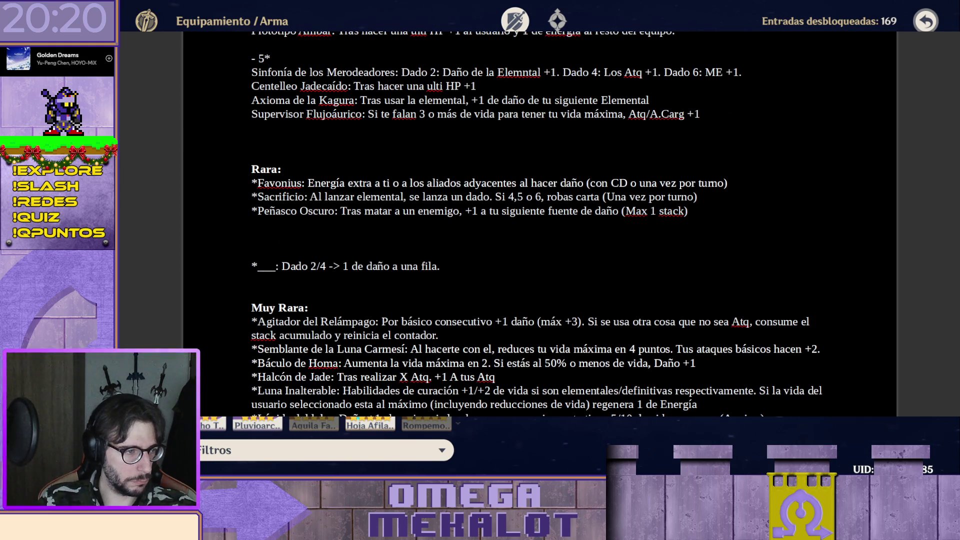
- Prefix the Favonius, Sacrificio and Peñasco Oscuro Rara entries with 'Set '
{"action": "key", "text": "Right"}
{"action": "type", "text": "S"}
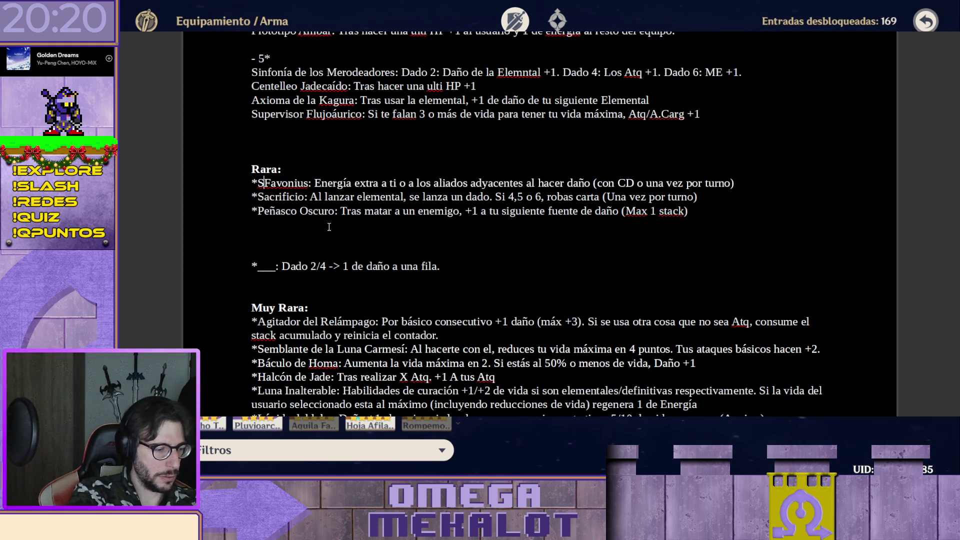
{"action": "type", "text": "et"}
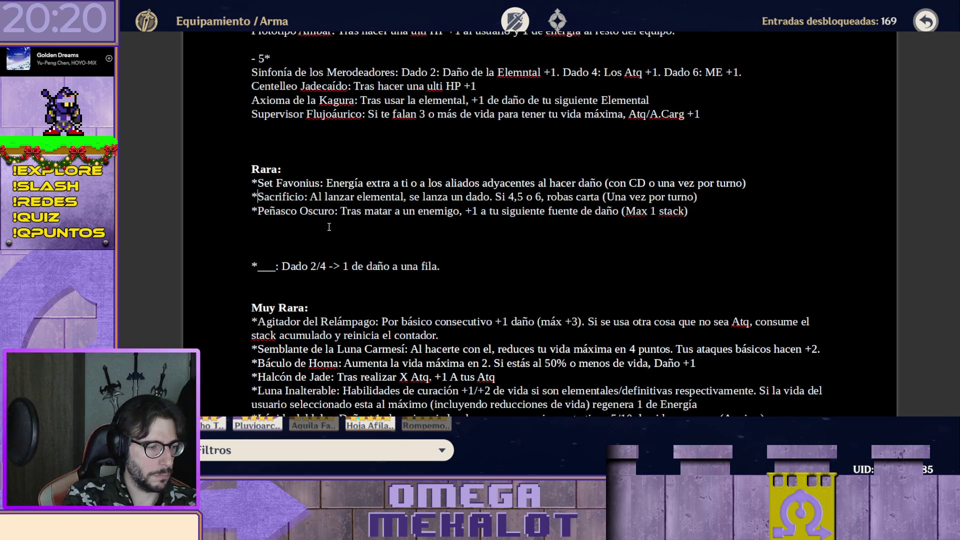
{"action": "key", "text": "Down"}
{"action": "key", "text": "Home"}
{"action": "key", "text": "Right"}
{"action": "type", "text": "Set"}
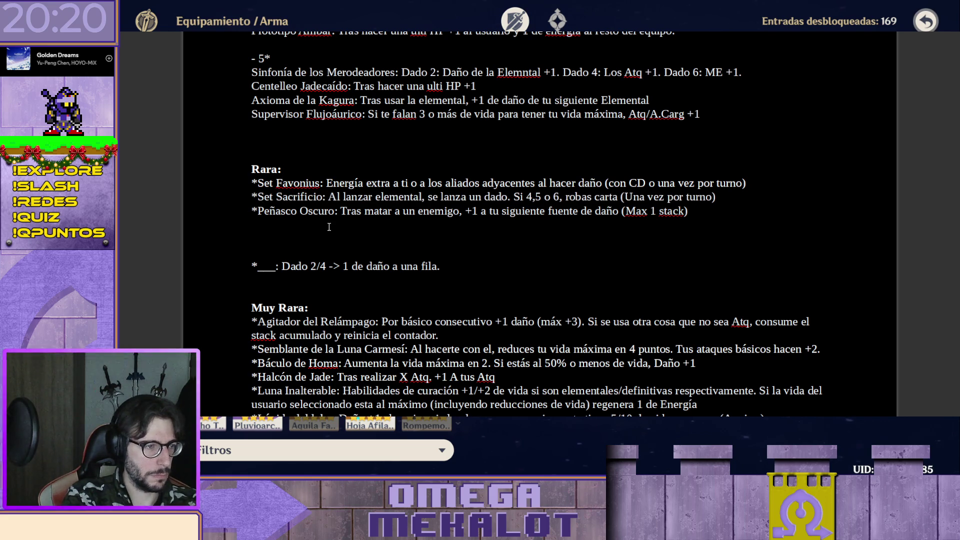
{"action": "key", "text": "Down"}
{"action": "key", "text": "Home"}
{"action": "key", "text": "Right"}
{"action": "type", "text": "Set"}
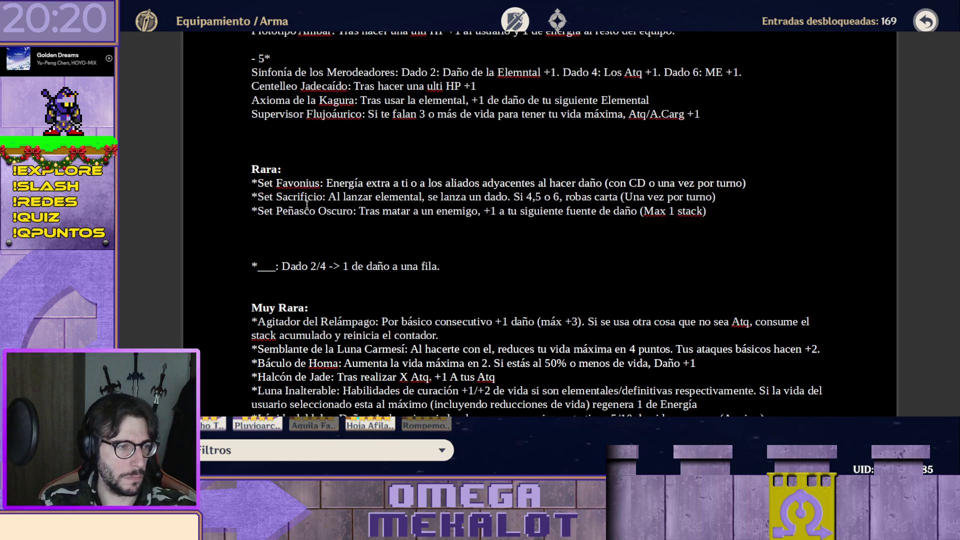
{"action": "scroll", "coordinate": [350, 200], "scroll_direction": "down", "scroll_amount": 1}
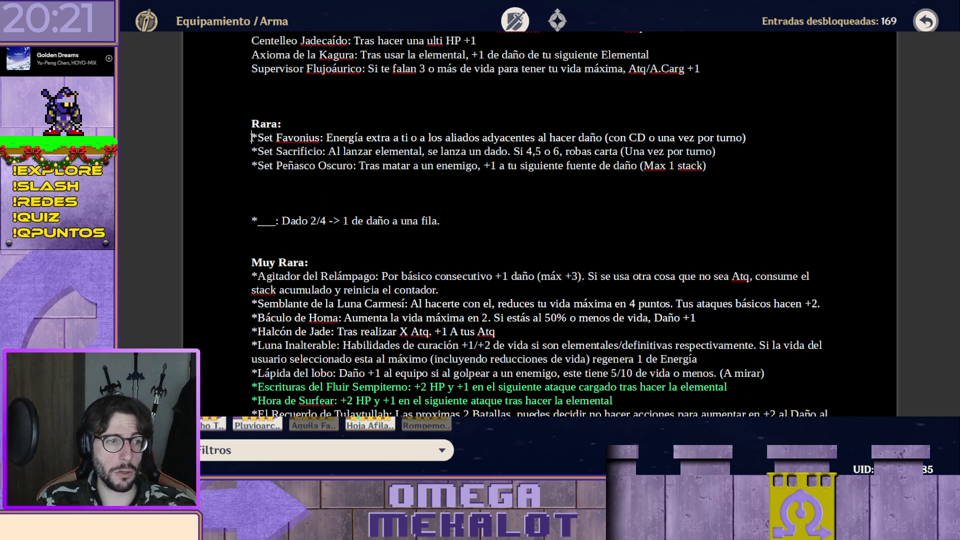
- Delete the '*___: Dado 2/4' placeholder line and the empty lines above Muy Rara
{"action": "left_click_drag", "start_coordinate": [251, 138], "coordinate": [642, 184]}
{"action": "left_click", "coordinate": [504, 196]}
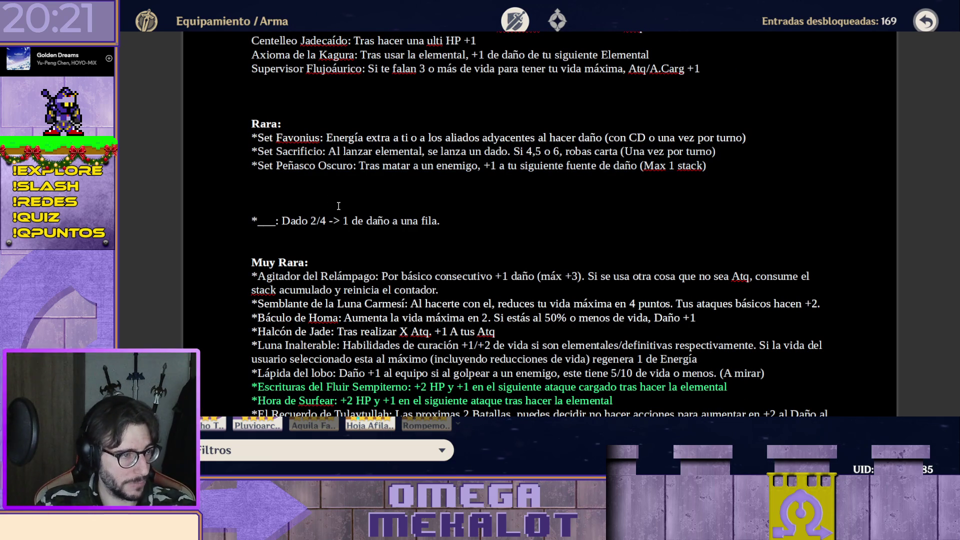
{"action": "scroll", "coordinate": [330, 183], "scroll_direction": "down", "scroll_amount": 1}
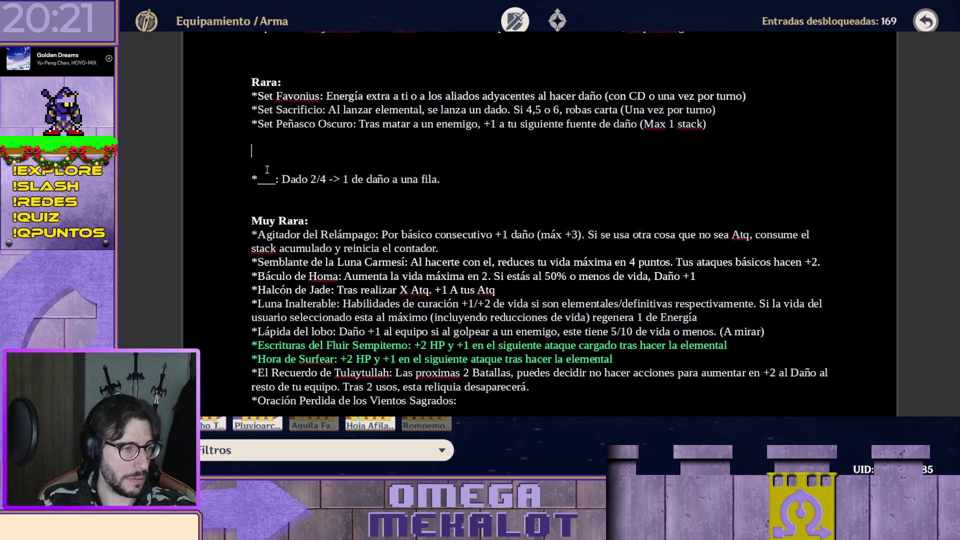
{"action": "left_click_drag", "start_coordinate": [253, 178], "coordinate": [531, 192]}
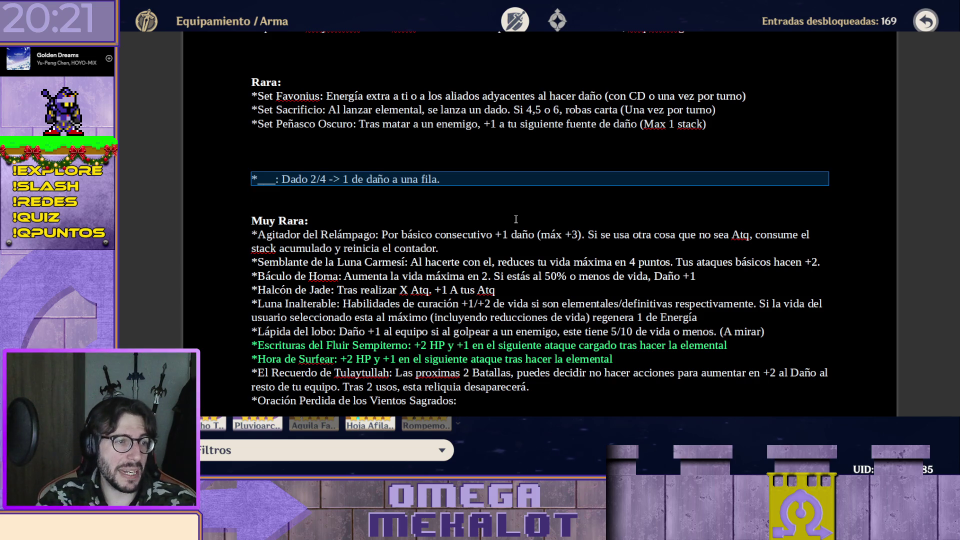
{"action": "key", "text": "Delete"}
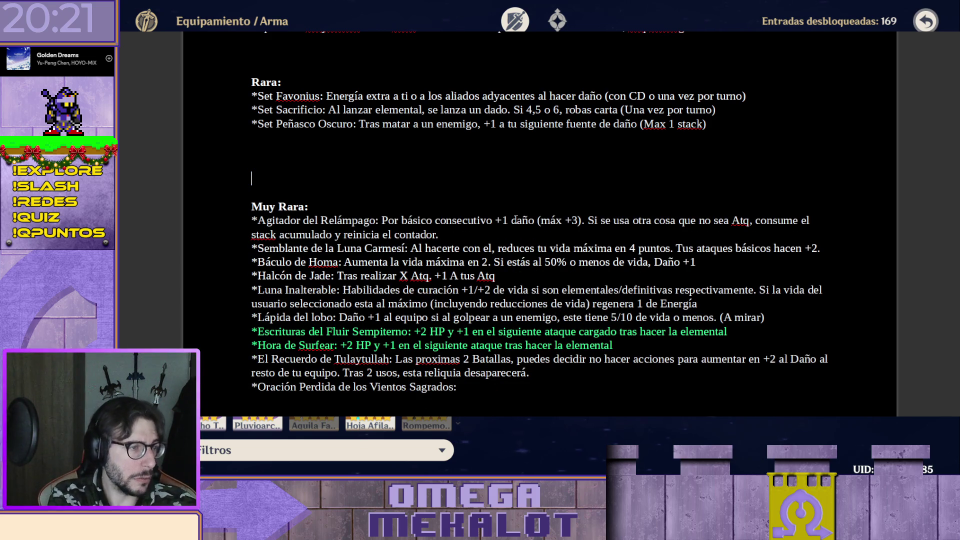
{"action": "key", "text": "Delete"}
{"action": "key", "text": "Delete"}
{"action": "key", "text": "Delete"}
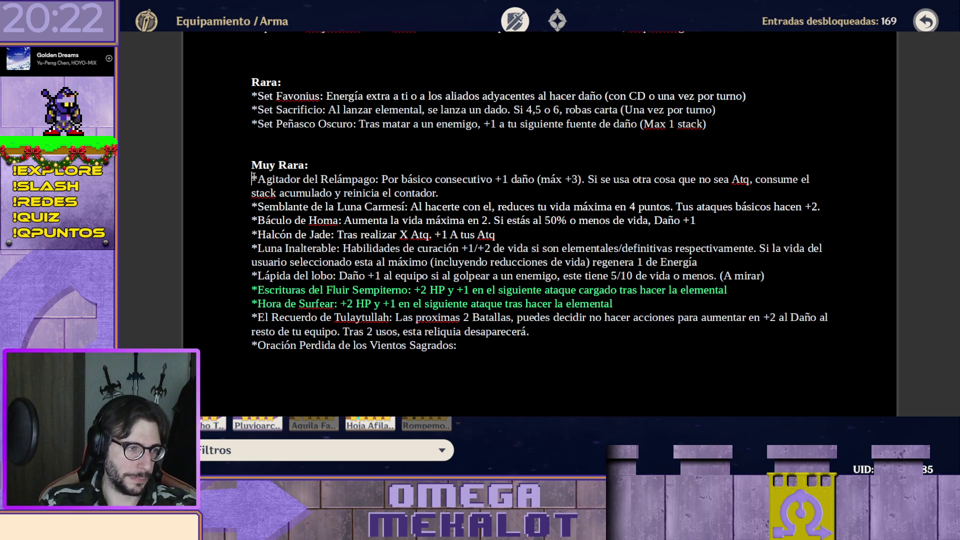
- Move Agitador del Relámpago after Pacificadora del Desastre without its star marker and switch back to the game
{"action": "mouse_move", "coordinate": [253, 179]}
{"action": "left_mouse_down"}
{"action": "mouse_move", "coordinate": [504, 180]}
{"action": "mouse_move", "coordinate": [505, 191]}
{"action": "left_mouse_up"}
{"action": "key", "text": "ctrl+c"}
{"action": "key", "text": "Delete"}
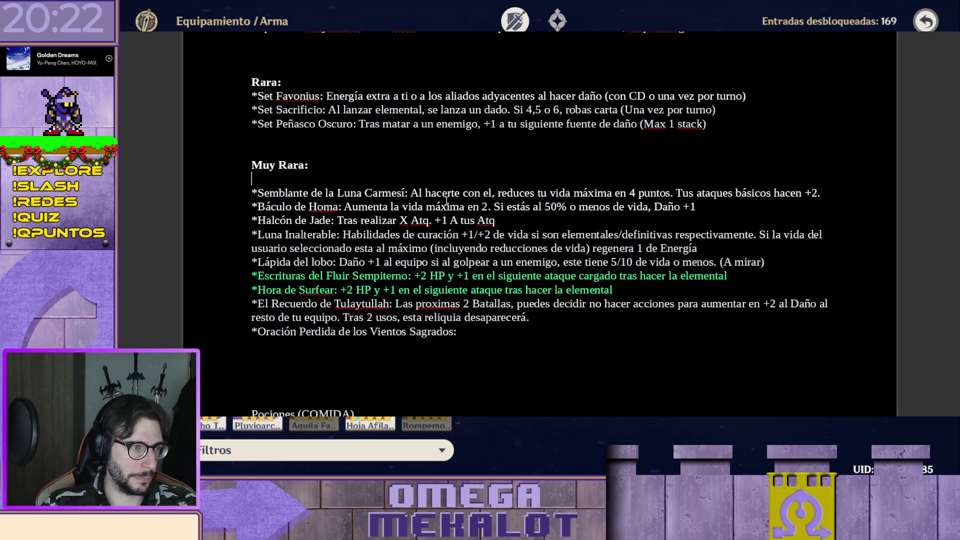
{"action": "scroll", "coordinate": [438, 202], "scroll_direction": "up", "scroll_amount": 5}
{"action": "scroll", "coordinate": [367, 209], "scroll_direction": "up", "scroll_amount": 3}
{"action": "scroll", "coordinate": [364, 208], "scroll_direction": "up", "scroll_amount": 5}
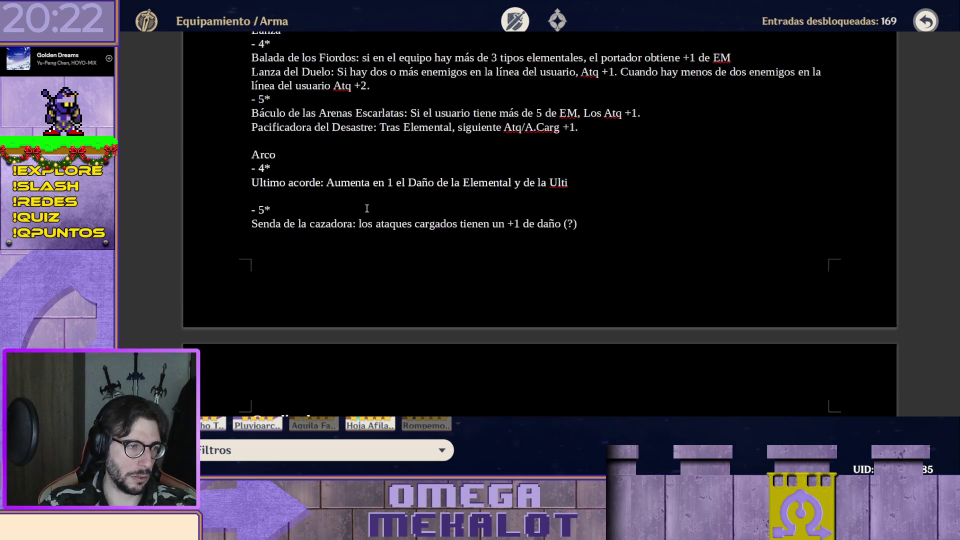
{"action": "scroll", "coordinate": [345, 212], "scroll_direction": "up", "scroll_amount": 1}
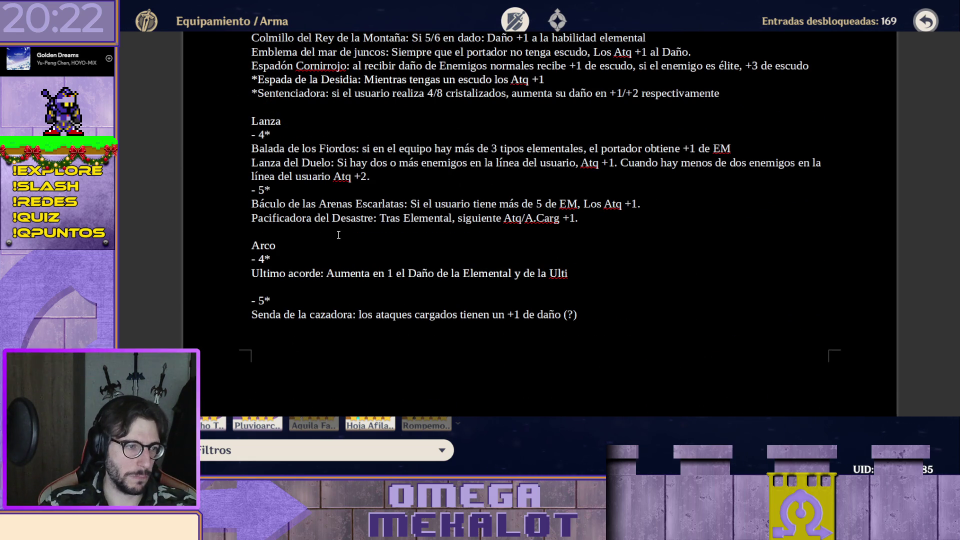
{"action": "key", "text": "ctrl+v"}
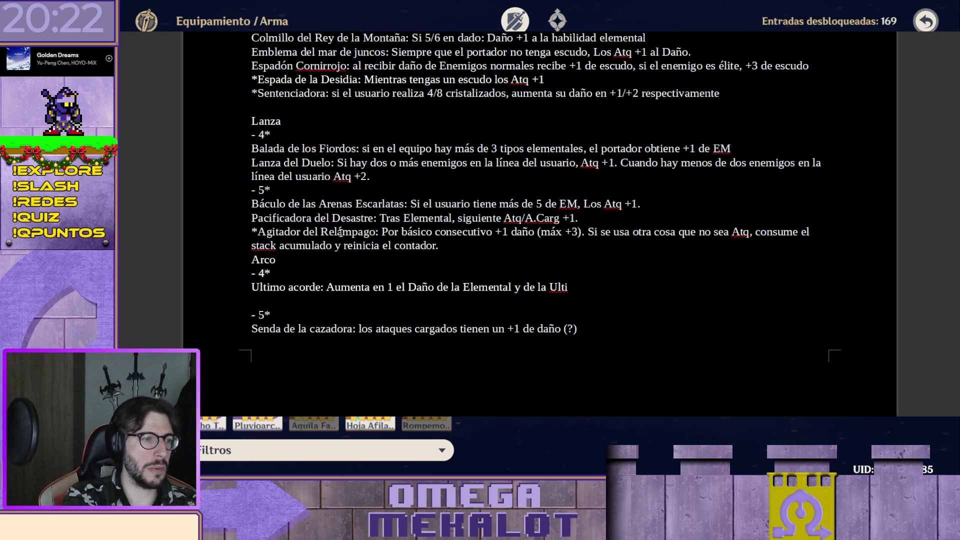
{"action": "key", "text": "Up"}
{"action": "key", "text": "Home"}
{"action": "key", "text": "Delete"}
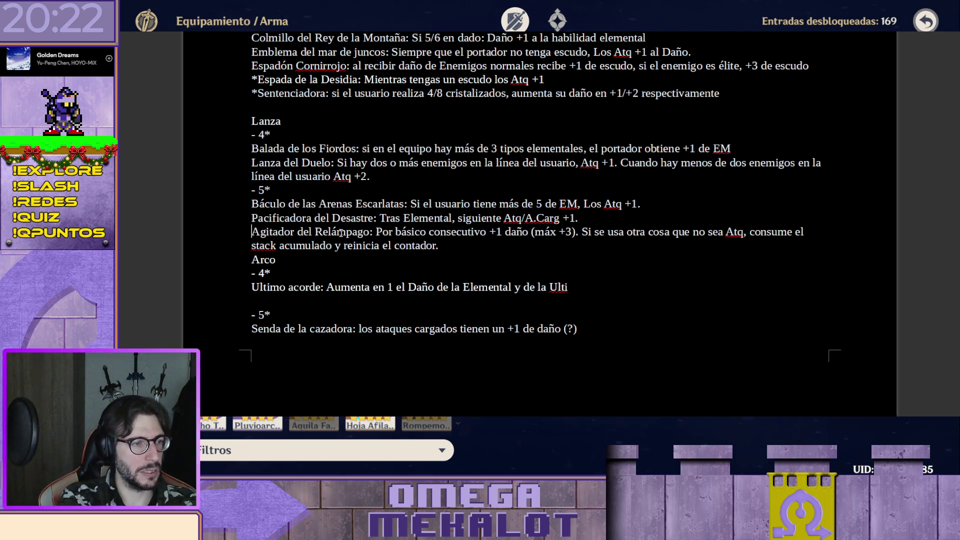
{"action": "scroll", "coordinate": [342, 234], "scroll_direction": "down", "scroll_amount": 1}
{"action": "scroll", "coordinate": [345, 240], "scroll_direction": "down", "scroll_amount": 1}
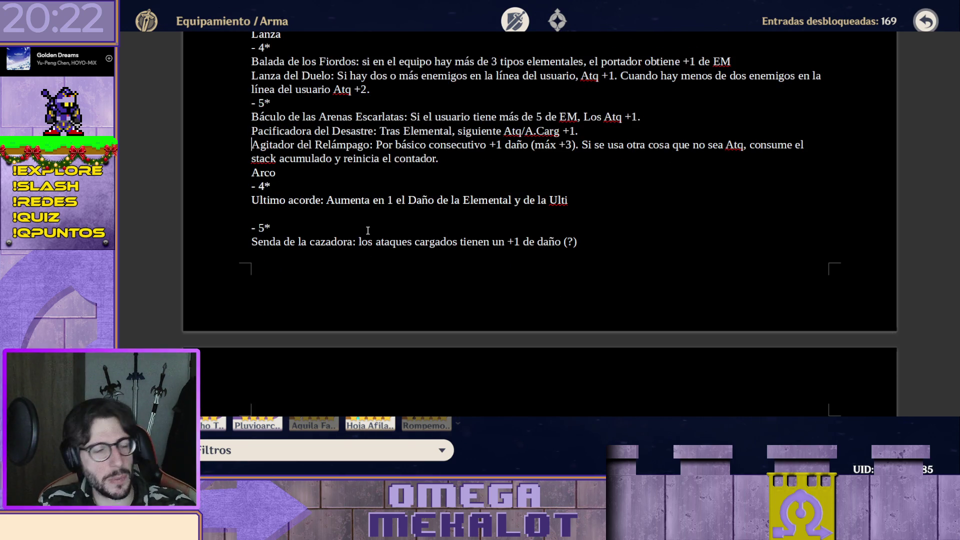
{"action": "scroll", "coordinate": [350, 258], "scroll_direction": "down", "scroll_amount": 4}
{"action": "scroll", "coordinate": [351, 258], "scroll_direction": "down", "scroll_amount": 2}
{"action": "scroll", "coordinate": [411, 180], "scroll_direction": "down", "scroll_amount": 2}
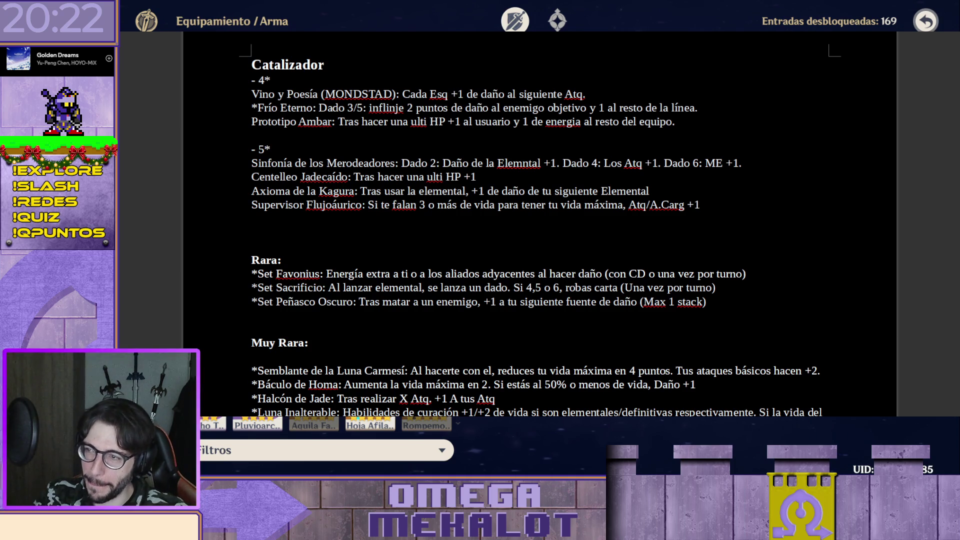
{"action": "key", "text": "alt+Tab"}
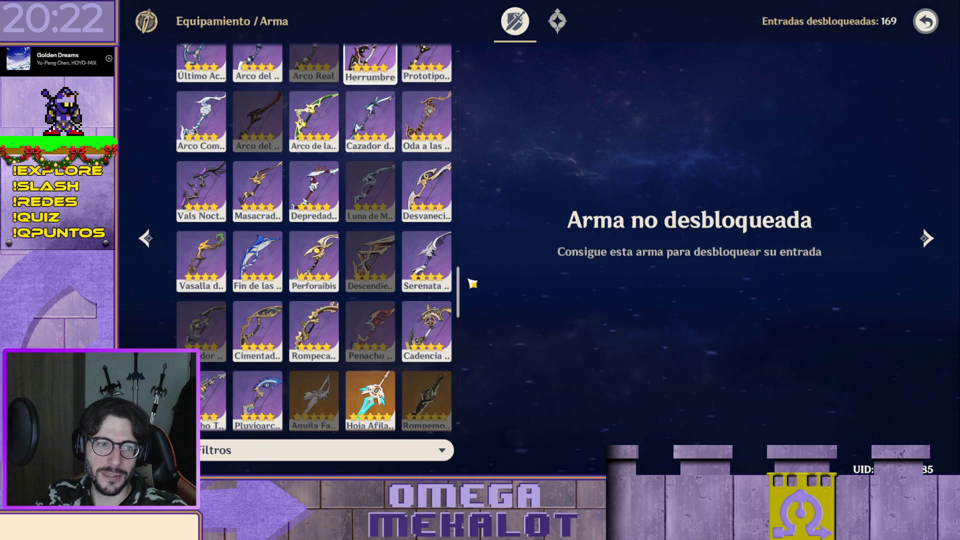
{"action": "scroll", "coordinate": [469, 281], "scroll_direction": "up", "scroll_amount": 1}
{"action": "scroll", "coordinate": [469, 274], "scroll_direction": "up", "scroll_amount": 3}
{"action": "scroll", "coordinate": [468, 263], "scroll_direction": "up", "scroll_amount": 3}
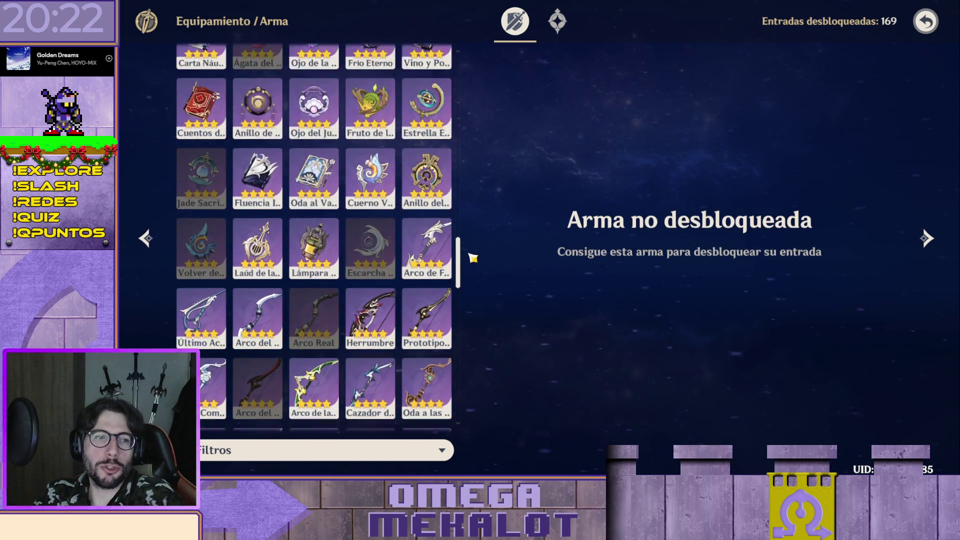
{"action": "scroll", "coordinate": [477, 231], "scroll_direction": "up", "scroll_amount": 3}
{"action": "scroll", "coordinate": [493, 193], "scroll_direction": "up", "scroll_amount": 3}
{"action": "scroll", "coordinate": [502, 150], "scroll_direction": "up", "scroll_amount": 3}
{"action": "scroll", "coordinate": [508, 120], "scroll_direction": "up", "scroll_amount": 3}
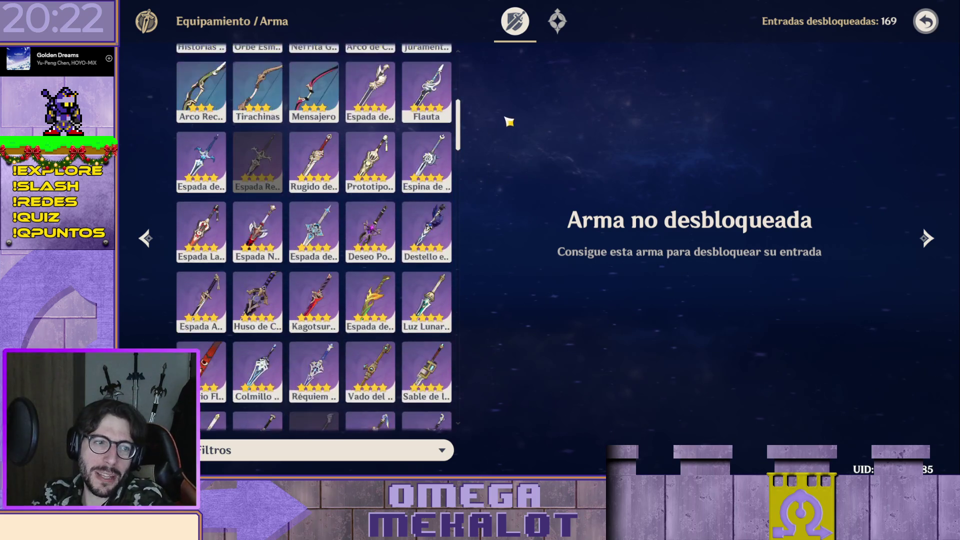
{"action": "scroll", "coordinate": [510, 118], "scroll_direction": "up", "scroll_amount": 2}
{"action": "scroll", "coordinate": [513, 162], "scroll_direction": "down", "scroll_amount": 3}
{"action": "scroll", "coordinate": [523, 75], "scroll_direction": "down", "scroll_amount": 2}
{"action": "scroll", "coordinate": [518, 155], "scroll_direction": "down", "scroll_amount": 3}
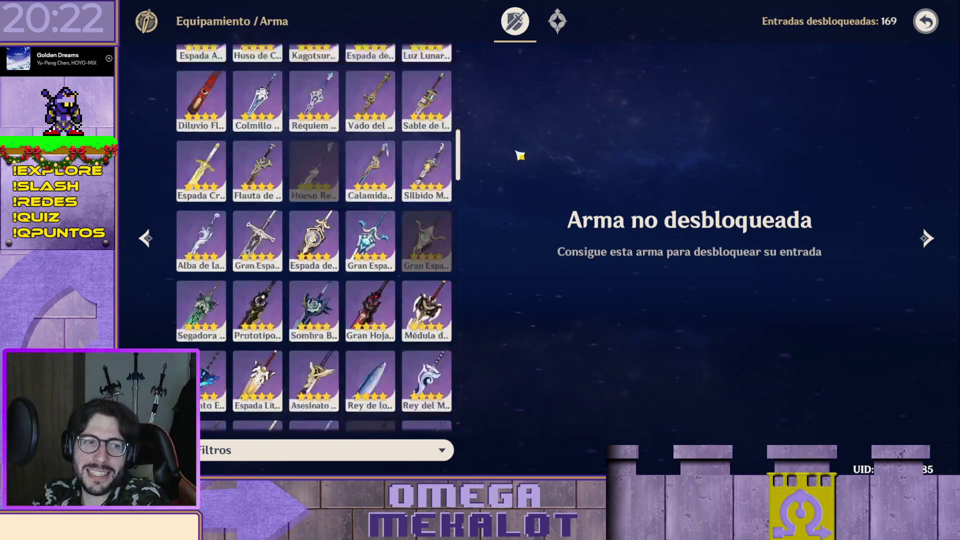
{"action": "scroll", "coordinate": [527, 212], "scroll_direction": "down", "scroll_amount": 3}
{"action": "scroll", "coordinate": [530, 238], "scroll_direction": "down", "scroll_amount": 3}
{"action": "scroll", "coordinate": [522, 262], "scroll_direction": "down", "scroll_amount": 3}
{"action": "scroll", "coordinate": [536, 335], "scroll_direction": "down", "scroll_amount": 3}
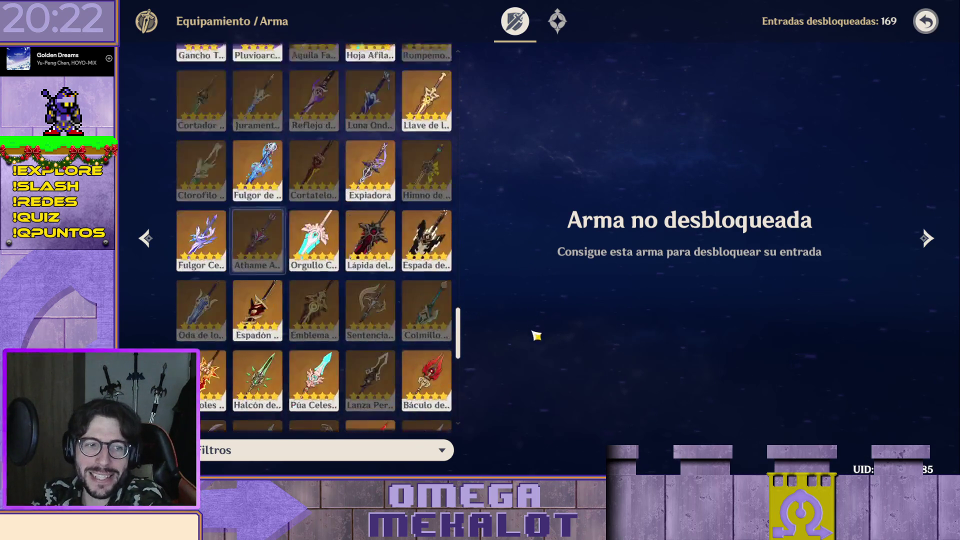
{"action": "scroll", "coordinate": [531, 371], "scroll_direction": "down", "scroll_amount": 2}
{"action": "scroll", "coordinate": [534, 382], "scroll_direction": "up", "scroll_amount": 1}
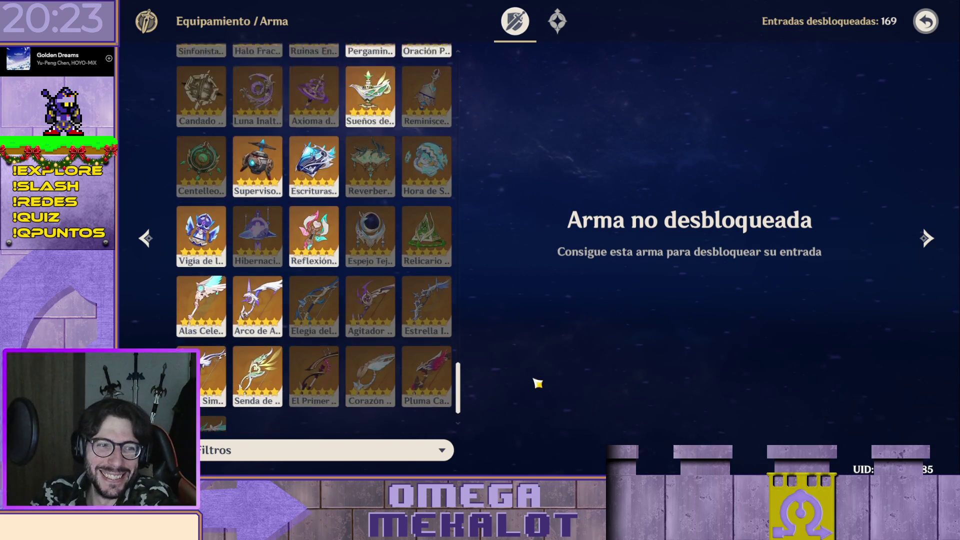
{"action": "scroll", "coordinate": [546, 354], "scroll_direction": "up", "scroll_amount": 3}
{"action": "scroll", "coordinate": [564, 323], "scroll_direction": "up", "scroll_amount": 3}
{"action": "scroll", "coordinate": [563, 323], "scroll_direction": "up", "scroll_amount": 2}
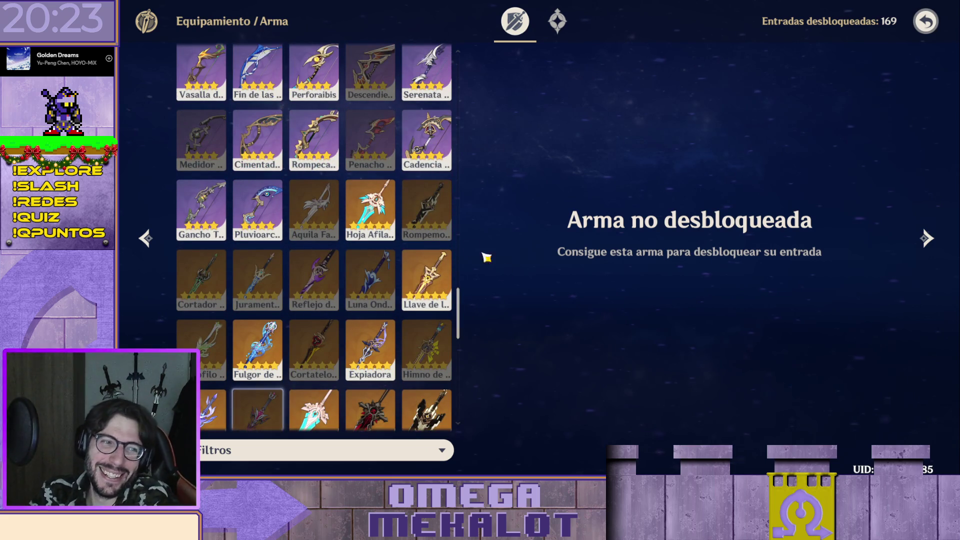
{"action": "scroll", "coordinate": [437, 233], "scroll_direction": "up", "scroll_amount": 2}
{"action": "scroll", "coordinate": [450, 301], "scroll_direction": "up", "scroll_amount": 2}
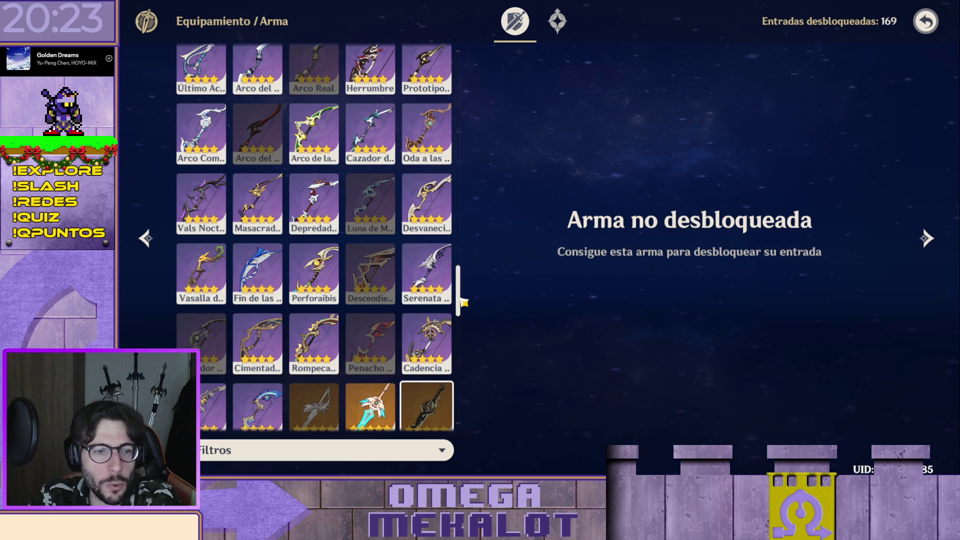
{"action": "left_click_drag", "start_coordinate": [463, 302], "coordinate": [483, 166]}
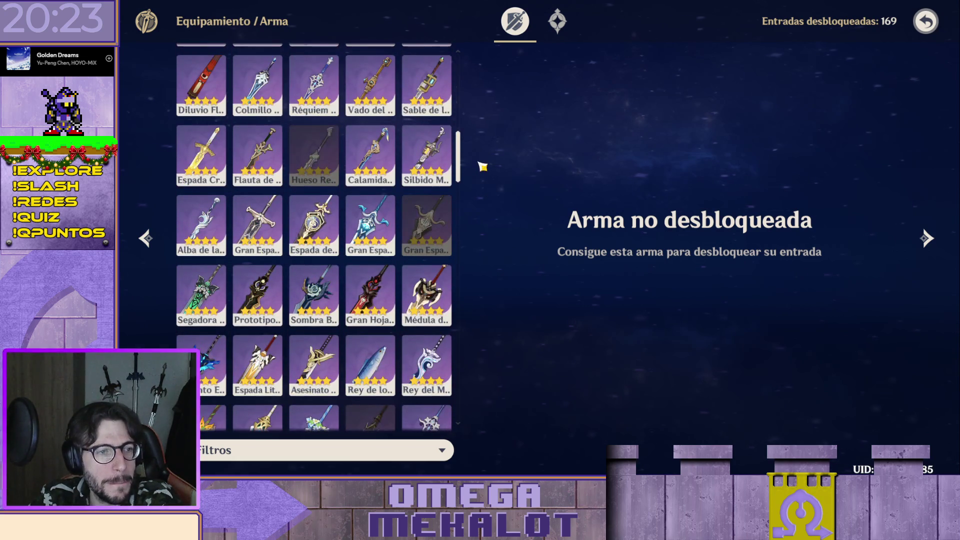
{"action": "left_click_drag", "start_coordinate": [483, 166], "coordinate": [491, 311]}
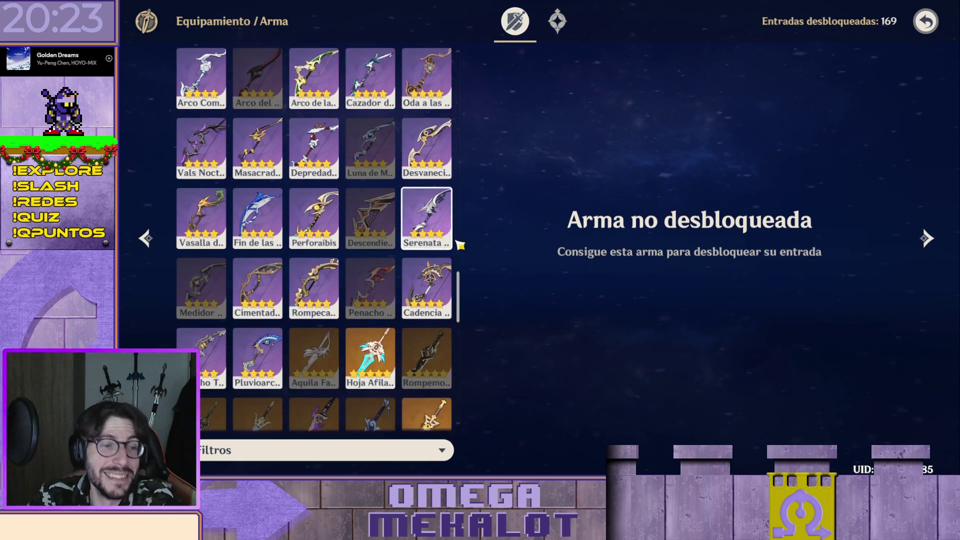
{"action": "scroll", "coordinate": [460, 245], "scroll_direction": "up", "scroll_amount": 1}
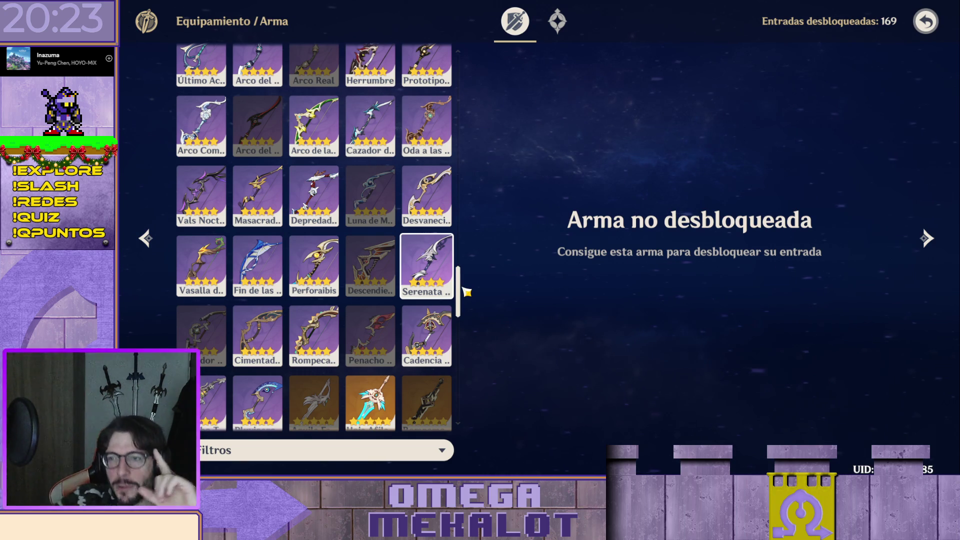
{"action": "scroll", "coordinate": [375, 173], "scroll_direction": "down", "scroll_amount": 2}
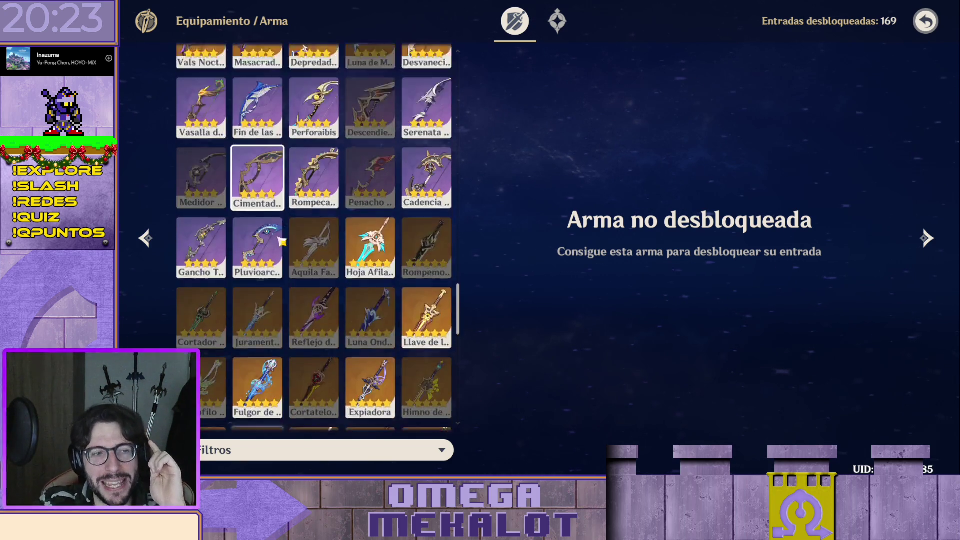
{"action": "scroll", "coordinate": [347, 197], "scroll_direction": "up", "scroll_amount": 3}
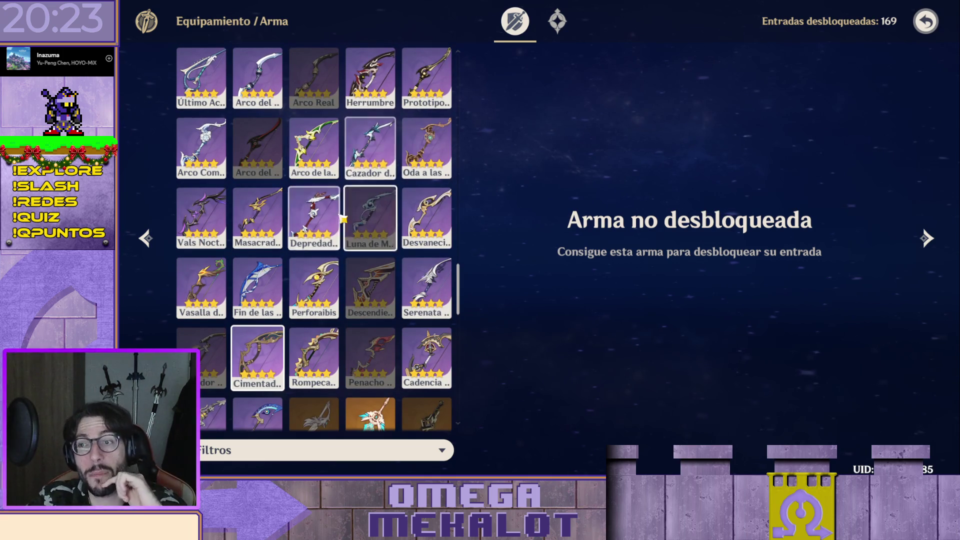
- View the Depredador, Masacrademonios, Alas Celestiales, Cimentador de Nubes, Cadencia, Gancho Trampero and Pluvioarco bows
{"action": "left_click", "coordinate": [314, 218]}
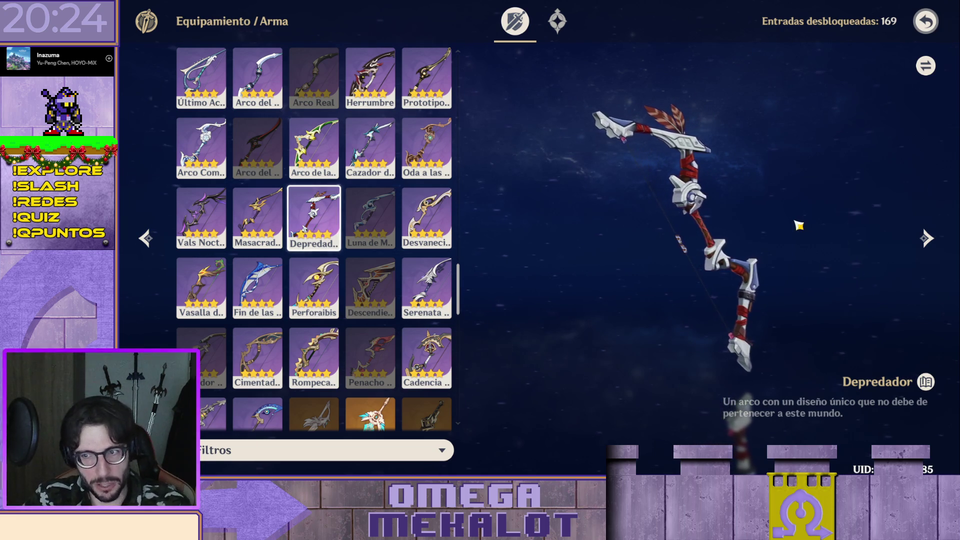
{"action": "left_click", "coordinate": [257, 217]}
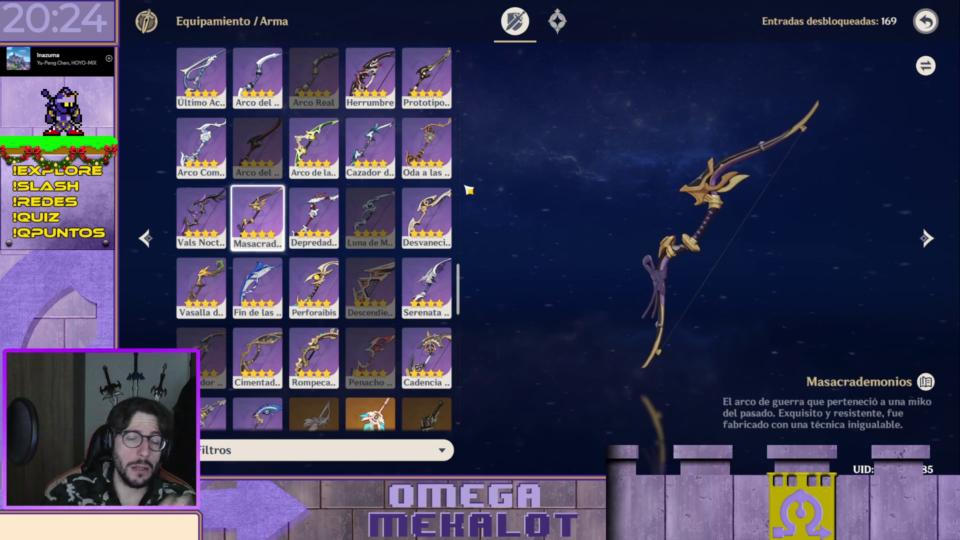
{"action": "scroll", "coordinate": [367, 253], "scroll_direction": "down", "scroll_amount": 3}
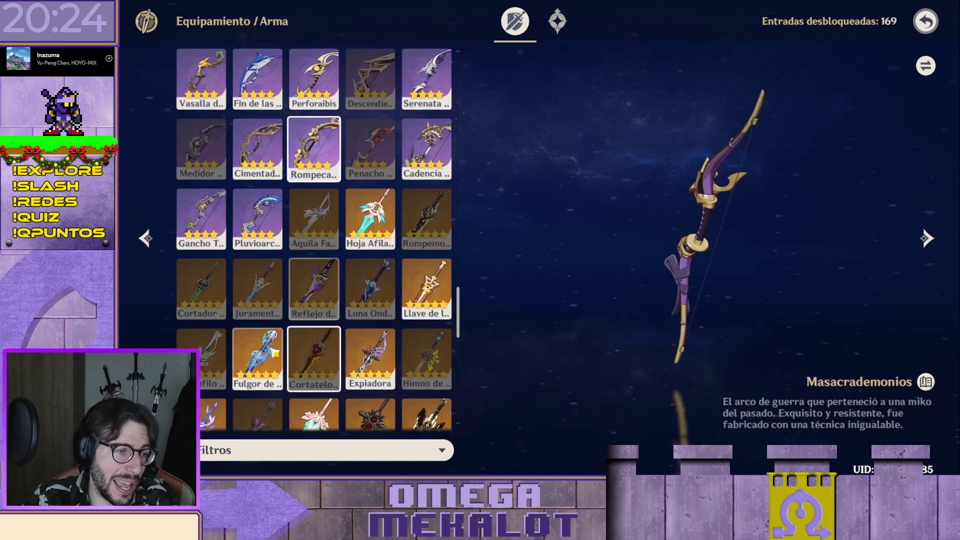
{"action": "scroll", "coordinate": [368, 253], "scroll_direction": "down", "scroll_amount": 1}
{"action": "scroll", "coordinate": [368, 253], "scroll_direction": "down", "scroll_amount": 1}
{"action": "scroll", "coordinate": [346, 225], "scroll_direction": "down", "scroll_amount": 1}
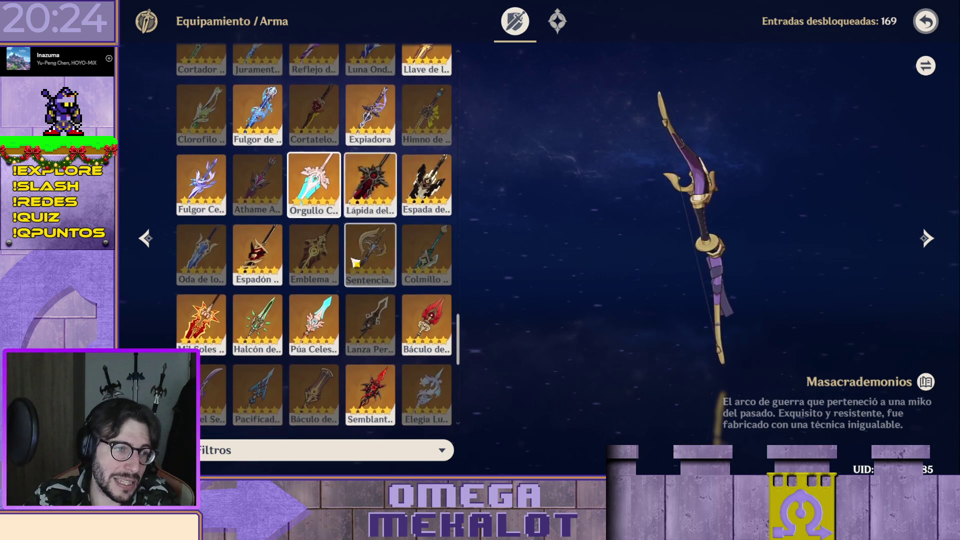
{"action": "scroll", "coordinate": [332, 247], "scroll_direction": "down", "scroll_amount": 3}
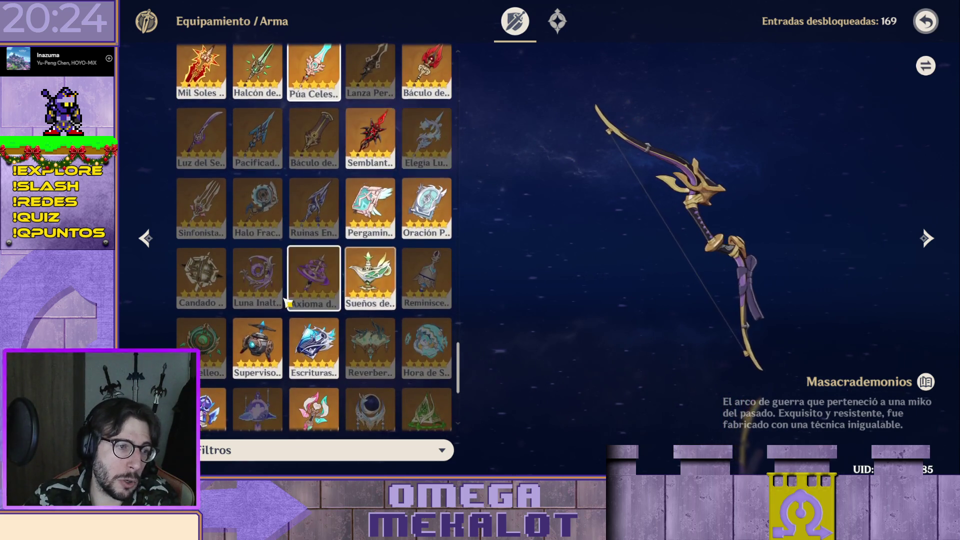
{"action": "scroll", "coordinate": [328, 73], "scroll_direction": "down", "scroll_amount": 5}
{"action": "left_click", "coordinate": [201, 242]}
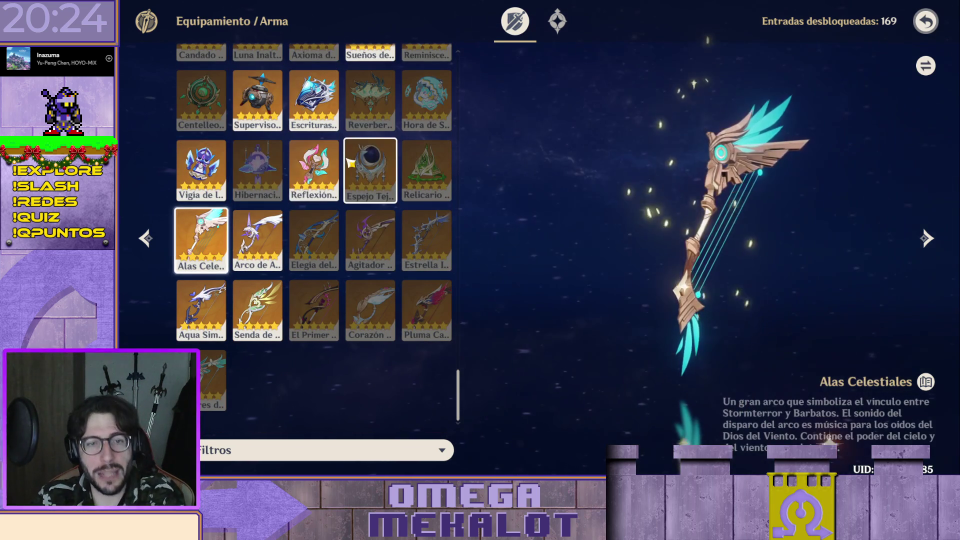
{"action": "scroll", "coordinate": [300, 331], "scroll_direction": "up", "scroll_amount": 5}
{"action": "scroll", "coordinate": [293, 338], "scroll_direction": "up", "scroll_amount": 3}
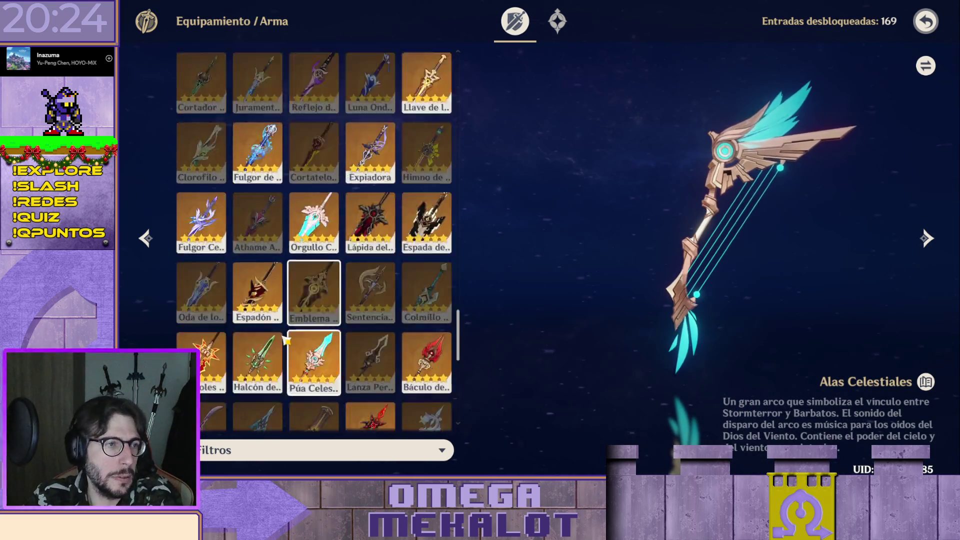
{"action": "scroll", "coordinate": [342, 218], "scroll_direction": "up", "scroll_amount": 2}
{"action": "scroll", "coordinate": [357, 342], "scroll_direction": "up", "scroll_amount": 1}
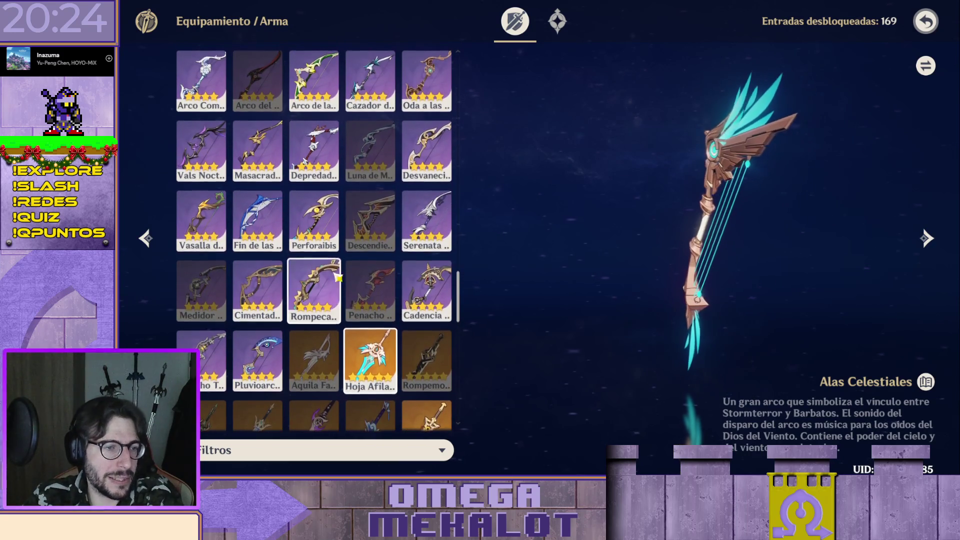
{"action": "scroll", "coordinate": [383, 193], "scroll_direction": "up", "scroll_amount": 2}
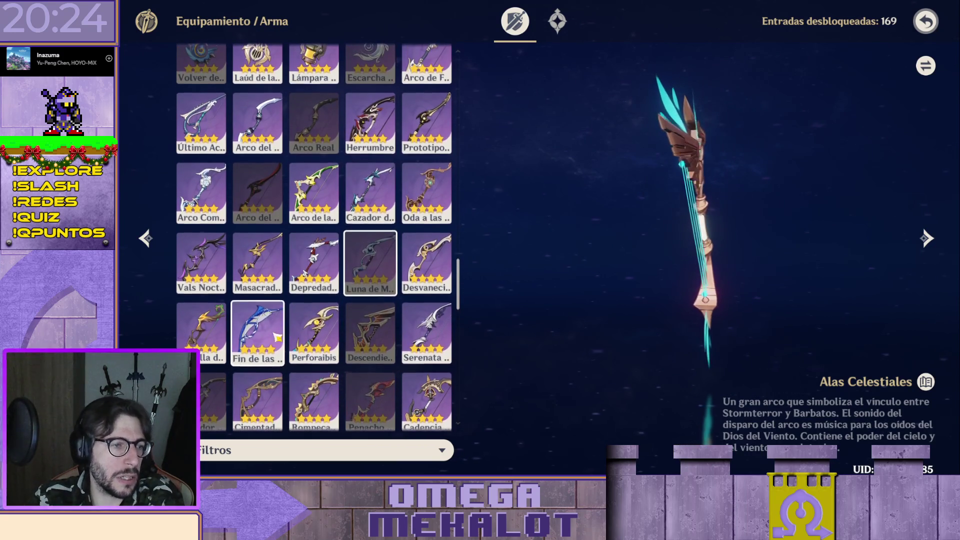
{"action": "left_click", "coordinate": [258, 398]}
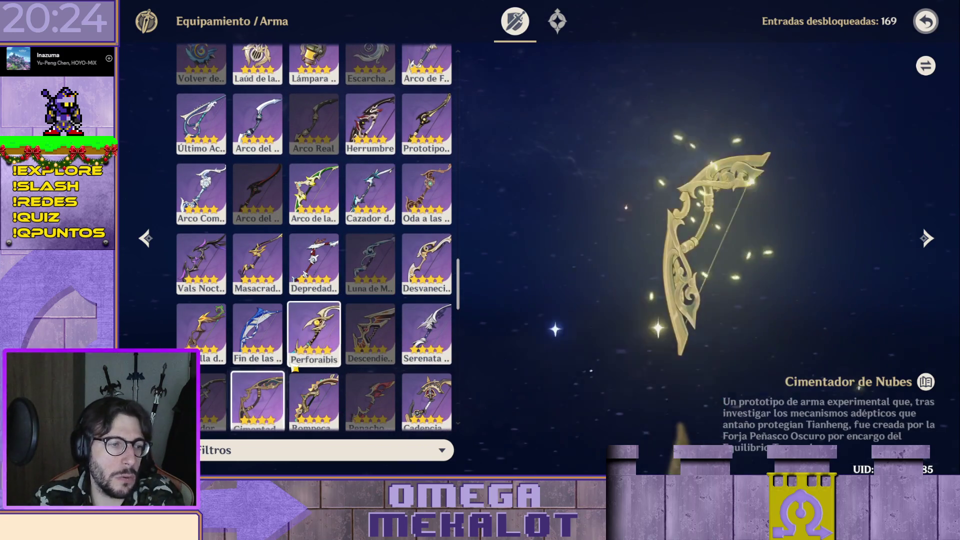
{"action": "scroll", "coordinate": [294, 368], "scroll_direction": "down", "scroll_amount": 2}
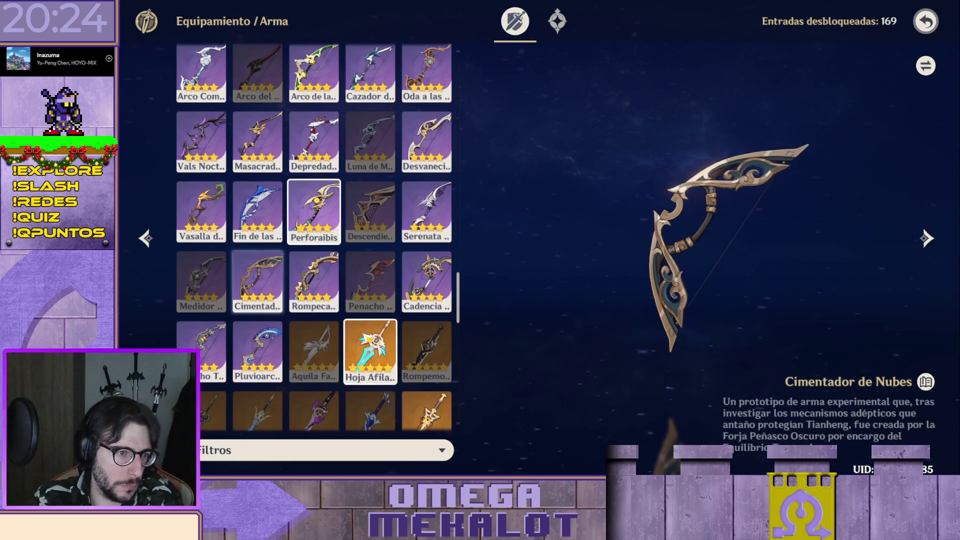
{"action": "left_click", "coordinate": [416, 188]}
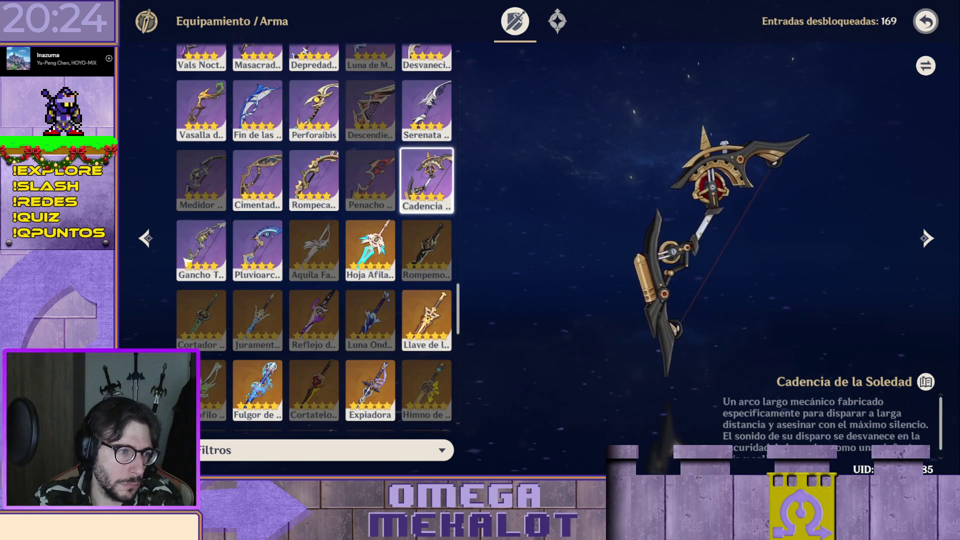
{"action": "left_click", "coordinate": [188, 256]}
{"action": "left_click", "coordinate": [274, 240]}
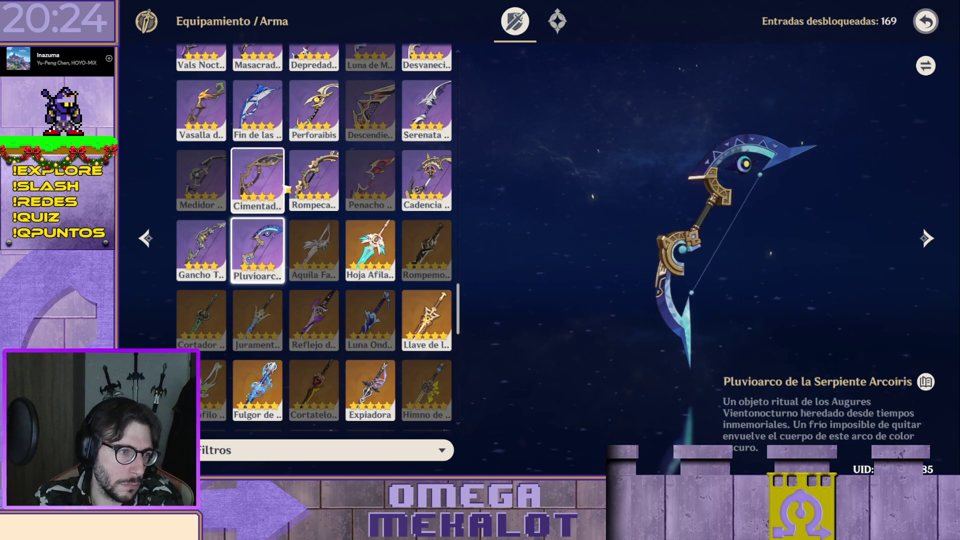
{"action": "left_click", "coordinate": [283, 188]}
{"action": "scroll", "coordinate": [343, 332], "scroll_direction": "up", "scroll_amount": 5}
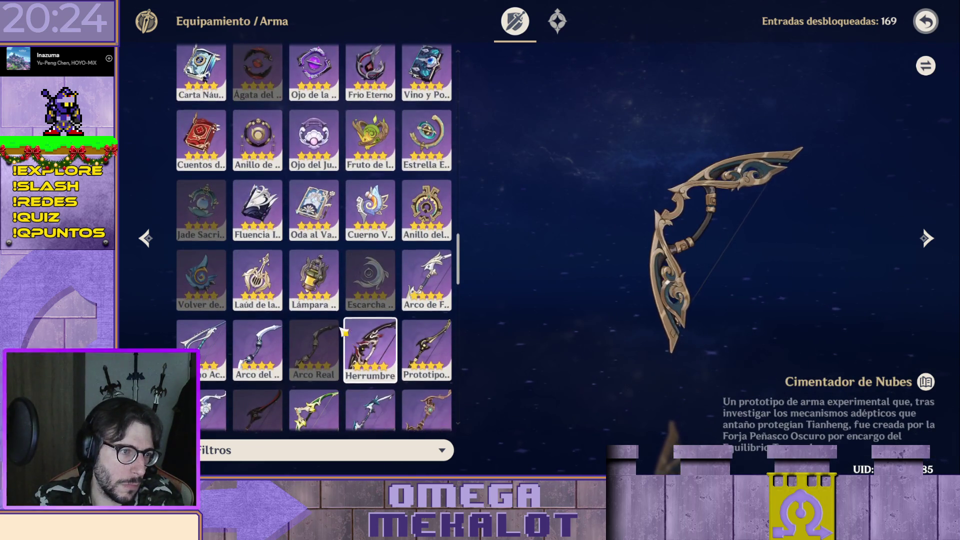
{"action": "scroll", "coordinate": [343, 332], "scroll_direction": "up", "scroll_amount": 3}
{"action": "scroll", "coordinate": [358, 339], "scroll_direction": "up", "scroll_amount": 4}
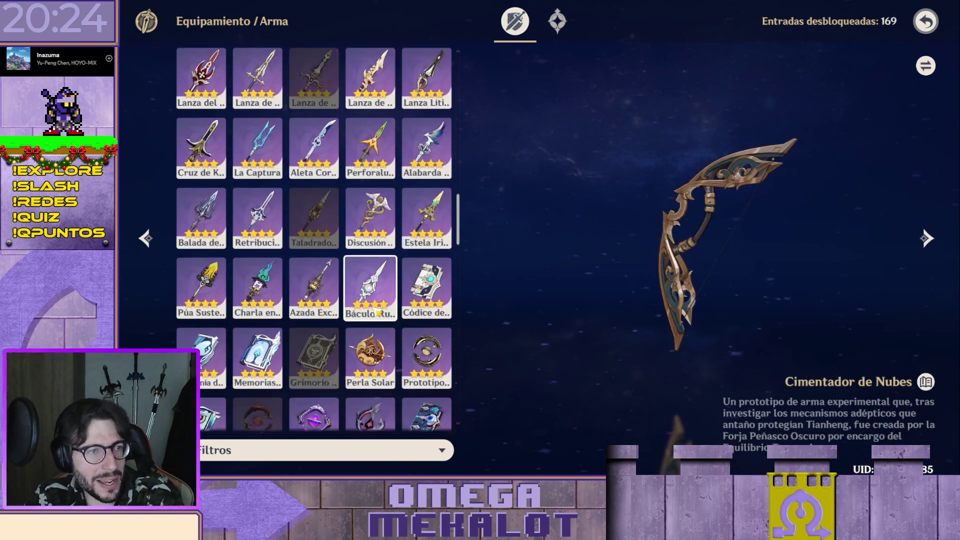
{"action": "scroll", "coordinate": [406, 225], "scroll_direction": "down", "scroll_amount": 10}
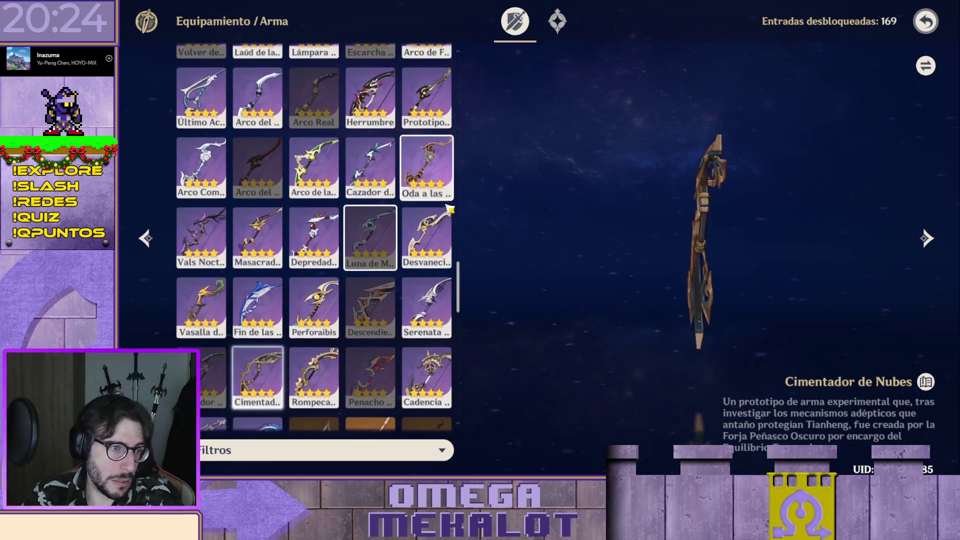
{"action": "scroll", "coordinate": [456, 142], "scroll_direction": "up", "scroll_amount": 3}
{"action": "scroll", "coordinate": [449, 241], "scroll_direction": "down", "scroll_amount": 5}
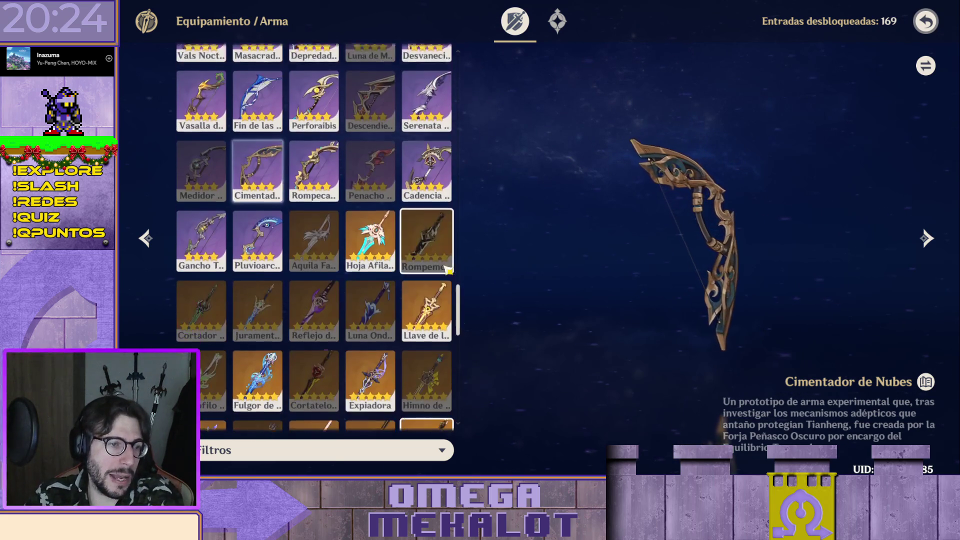
- Revisit Cadencia, Cimentador, Pluvioarco and Gancho Trampero, view Oda a las Flores de Viento and end on a locked weapon
{"action": "left_click", "coordinate": [428, 134]}
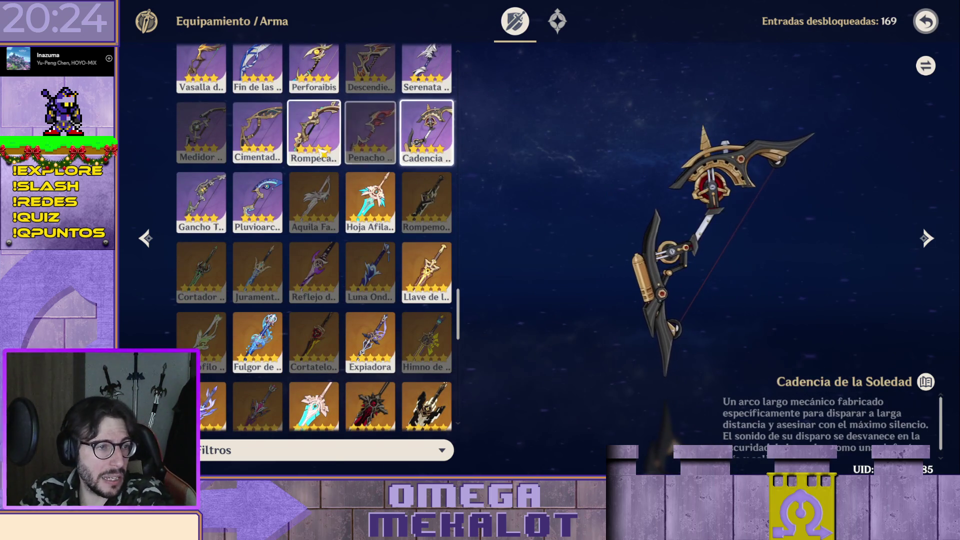
{"action": "left_click", "coordinate": [257, 131]}
{"action": "left_click", "coordinate": [257, 201]}
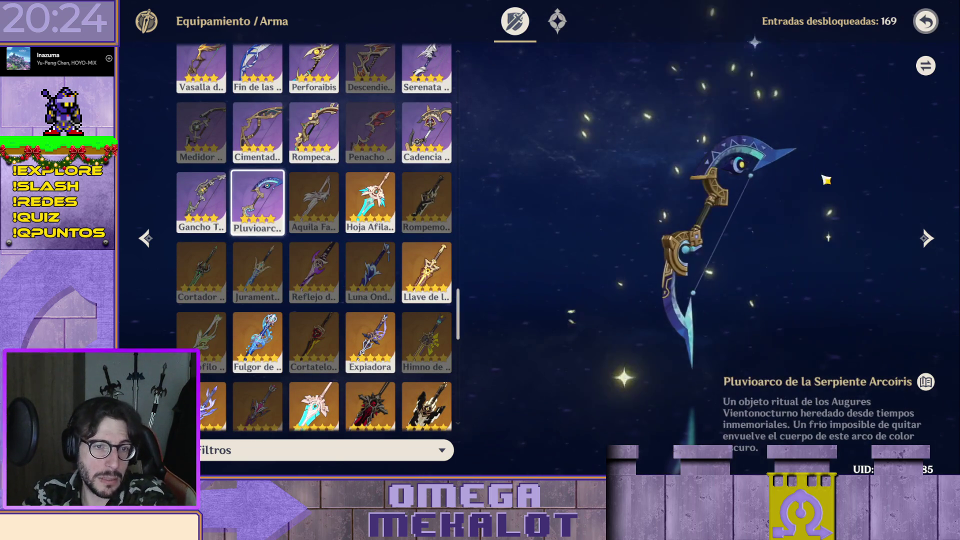
{"action": "scroll", "coordinate": [462, 217], "scroll_direction": "up", "scroll_amount": 2}
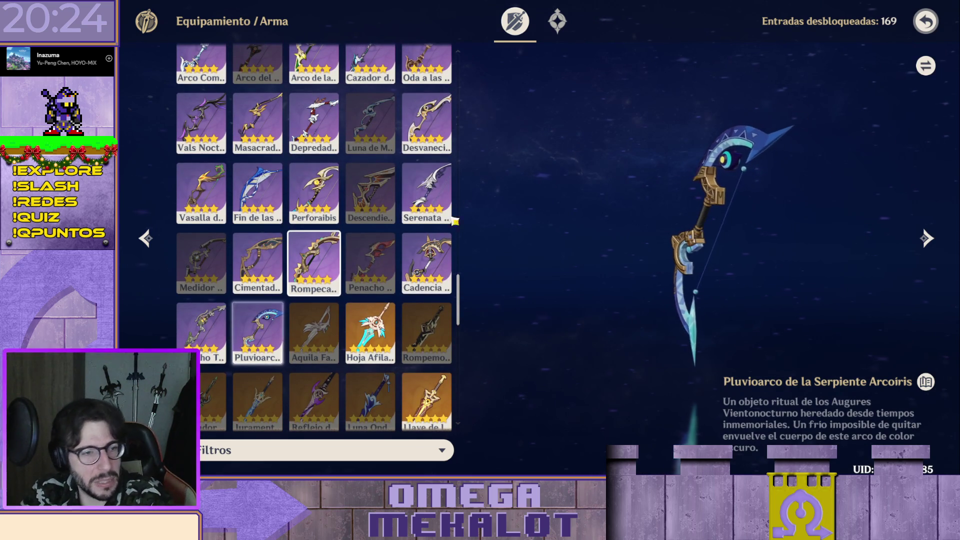
{"action": "scroll", "coordinate": [298, 190], "scroll_direction": "up", "scroll_amount": 1}
{"action": "left_click", "coordinate": [201, 356]}
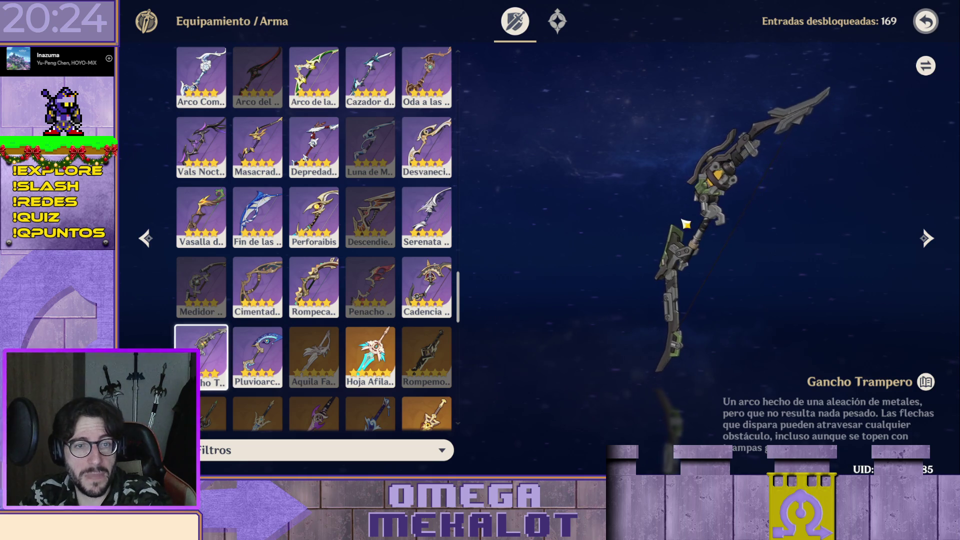
{"action": "scroll", "coordinate": [443, 173], "scroll_direction": "up", "scroll_amount": 3}
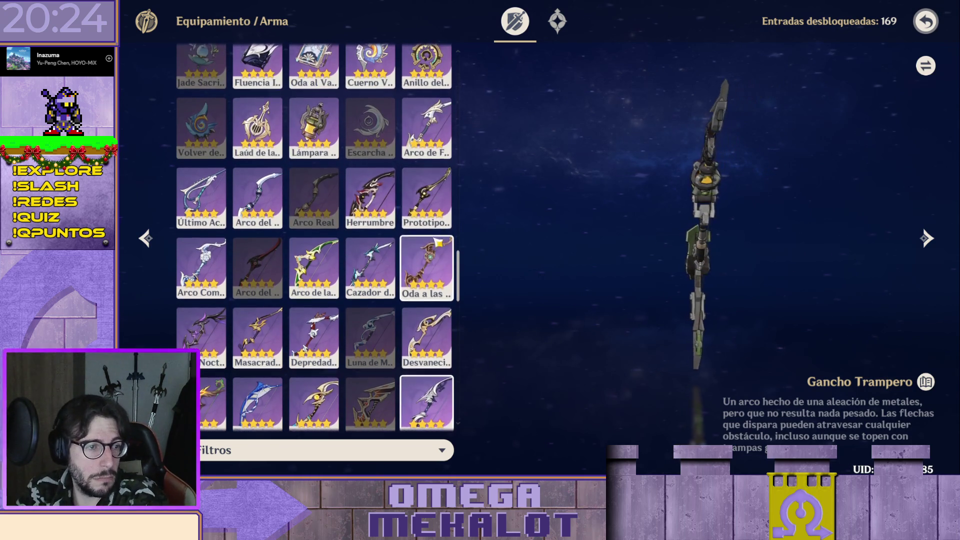
{"action": "left_click", "coordinate": [435, 266]}
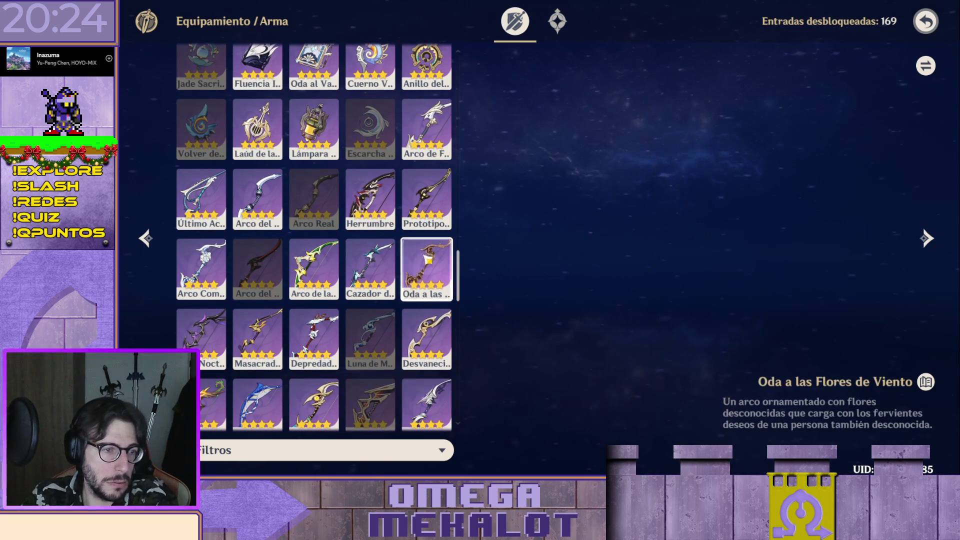
{"action": "scroll", "coordinate": [420, 315], "scroll_direction": "up", "scroll_amount": 2}
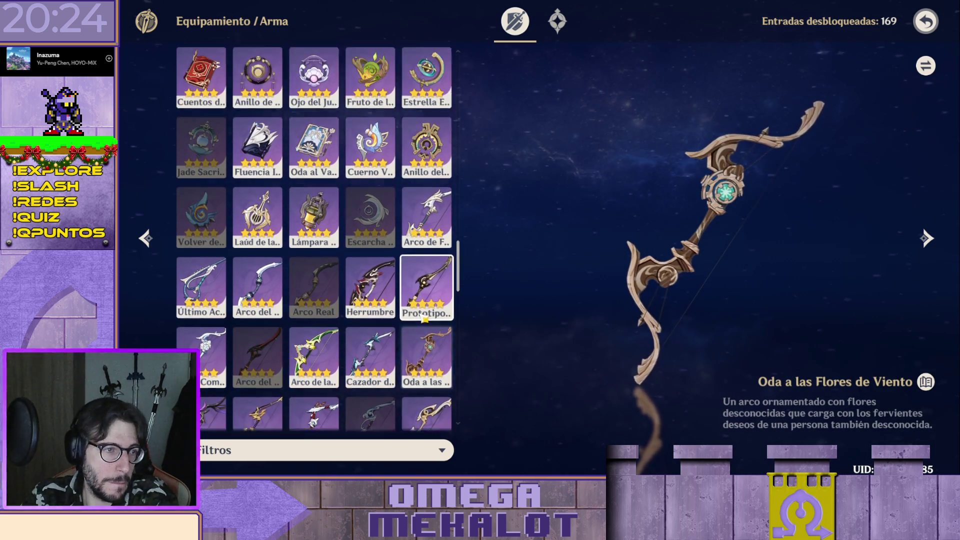
{"action": "left_click", "coordinate": [371, 304]}
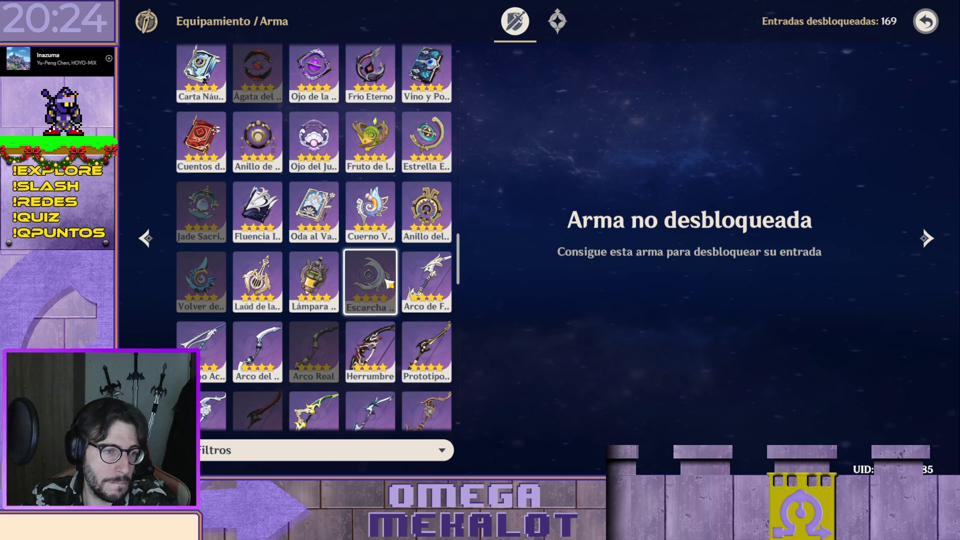
{"action": "scroll", "coordinate": [386, 228], "scroll_direction": "down", "scroll_amount": 3}
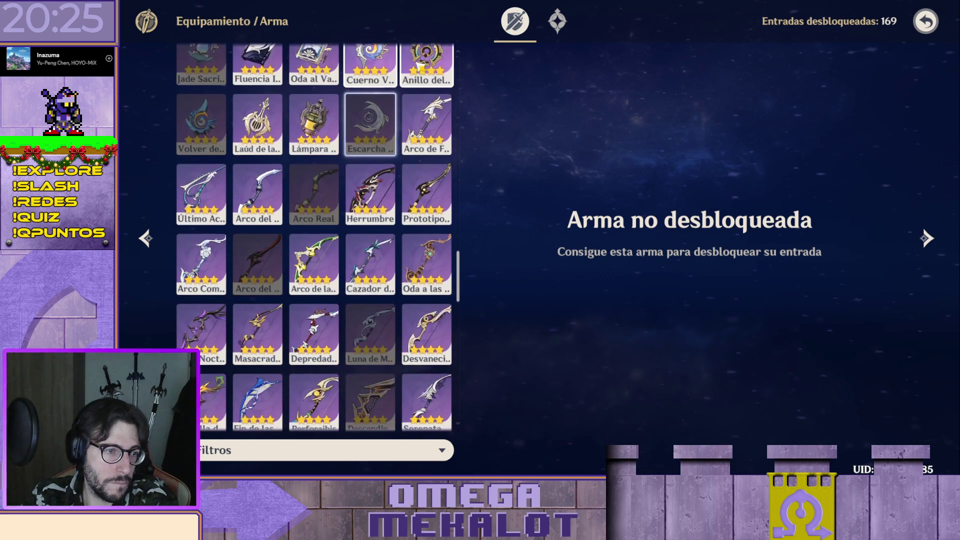
{"action": "scroll", "coordinate": [375, 225], "scroll_direction": "down", "scroll_amount": 2}
{"action": "scroll", "coordinate": [376, 226], "scroll_direction": "up", "scroll_amount": 3}
{"action": "scroll", "coordinate": [452, 271], "scroll_direction": "up", "scroll_amount": 1}
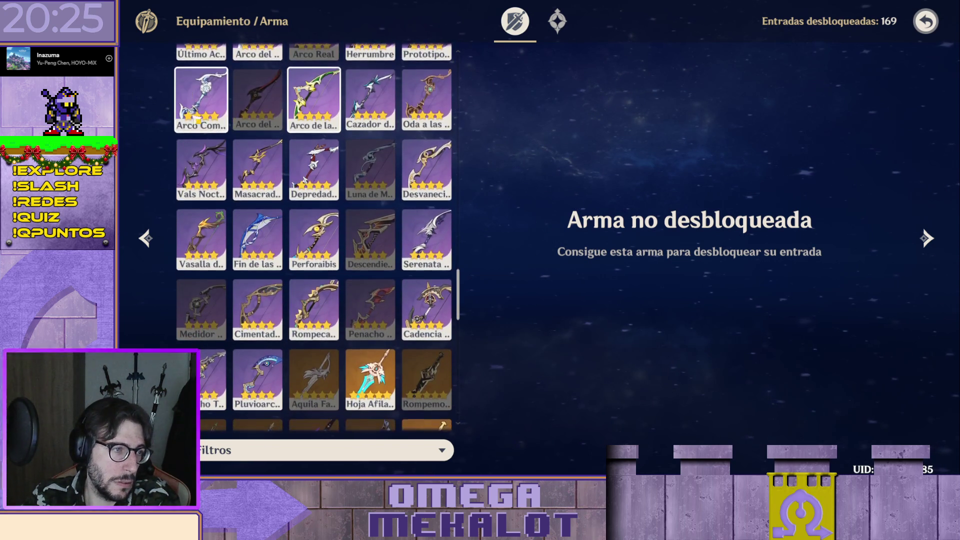
{"action": "scroll", "coordinate": [370, 390], "scroll_direction": "up", "scroll_amount": 2}
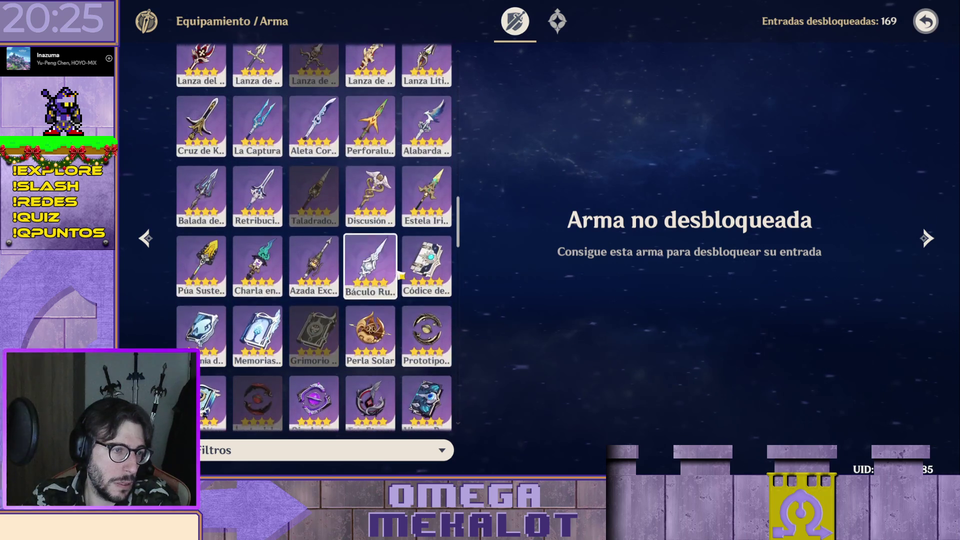
- View the Báculo Rutilante, Alba de la Tejelunas, Gancho del Triunfo and Sabiduria Fraguada entries
{"action": "left_click", "coordinate": [371, 268]}
{"action": "scroll", "coordinate": [223, 328], "scroll_direction": "up", "scroll_amount": 2}
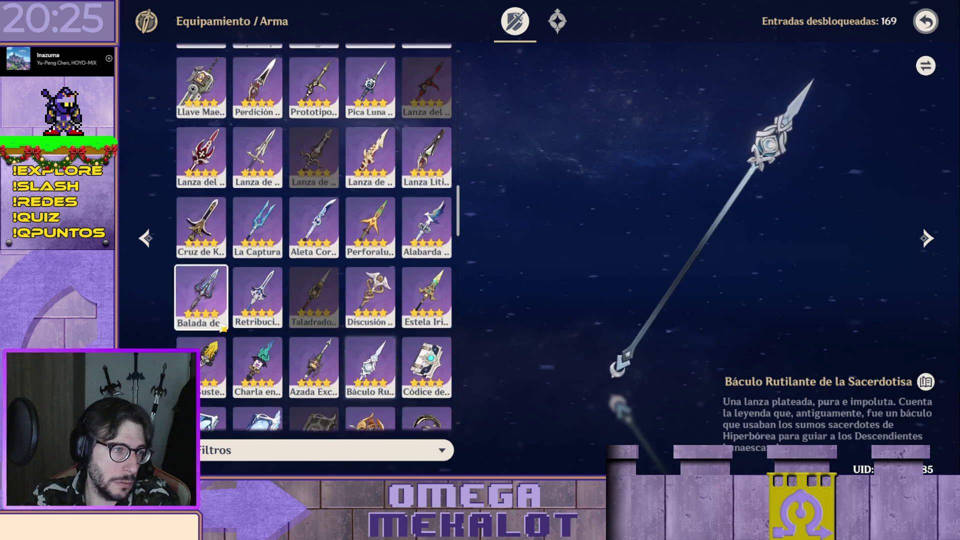
{"action": "scroll", "coordinate": [323, 218], "scroll_direction": "up", "scroll_amount": 2}
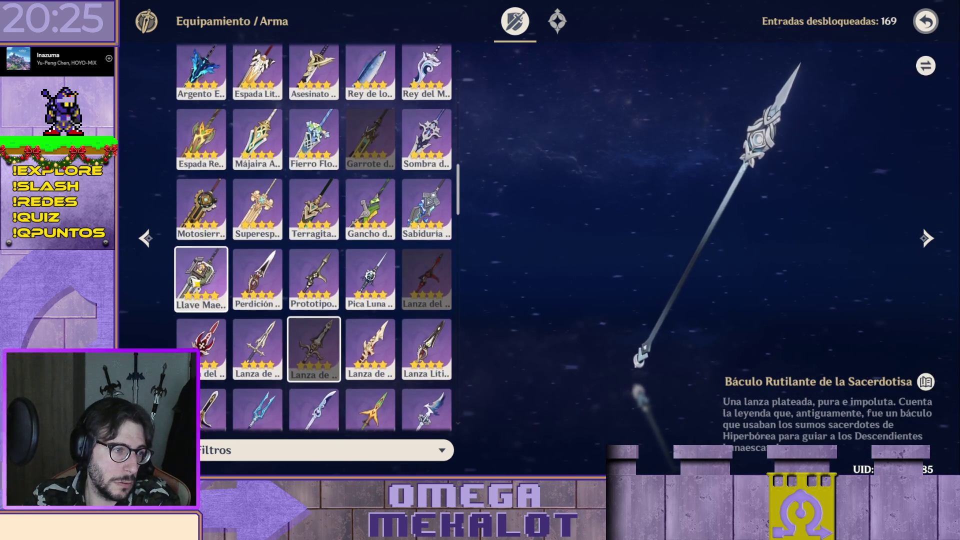
{"action": "scroll", "coordinate": [323, 240], "scroll_direction": "up", "scroll_amount": 2}
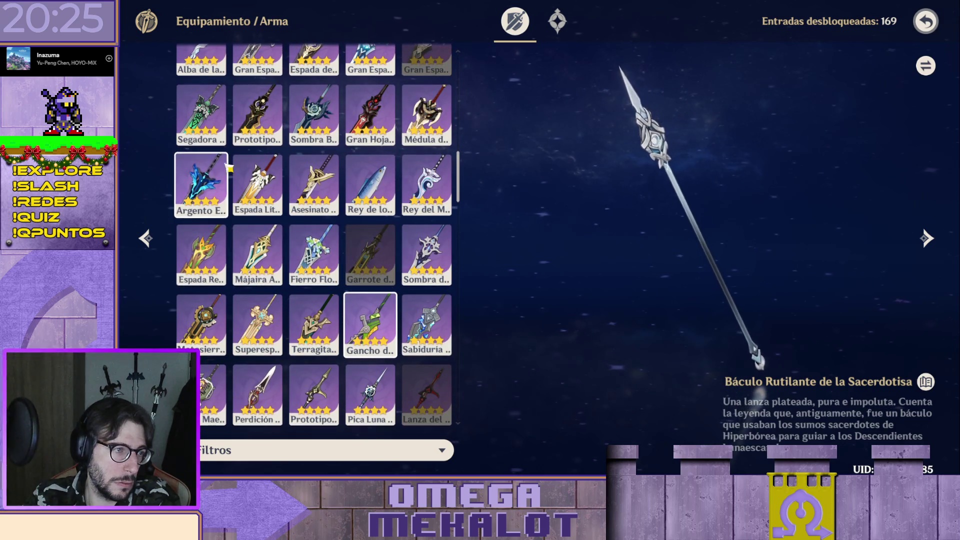
{"action": "scroll", "coordinate": [239, 202], "scroll_direction": "up", "scroll_amount": 2}
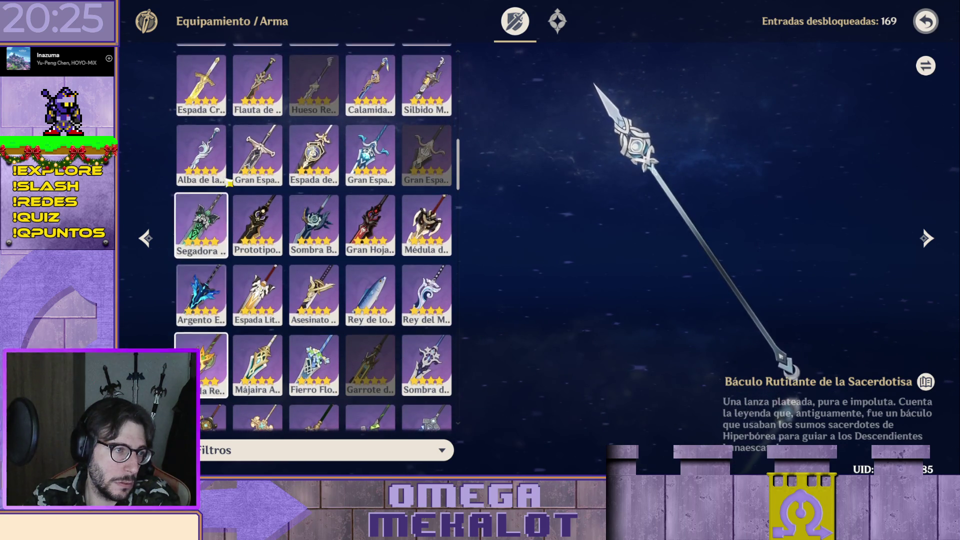
{"action": "left_click", "coordinate": [201, 157]}
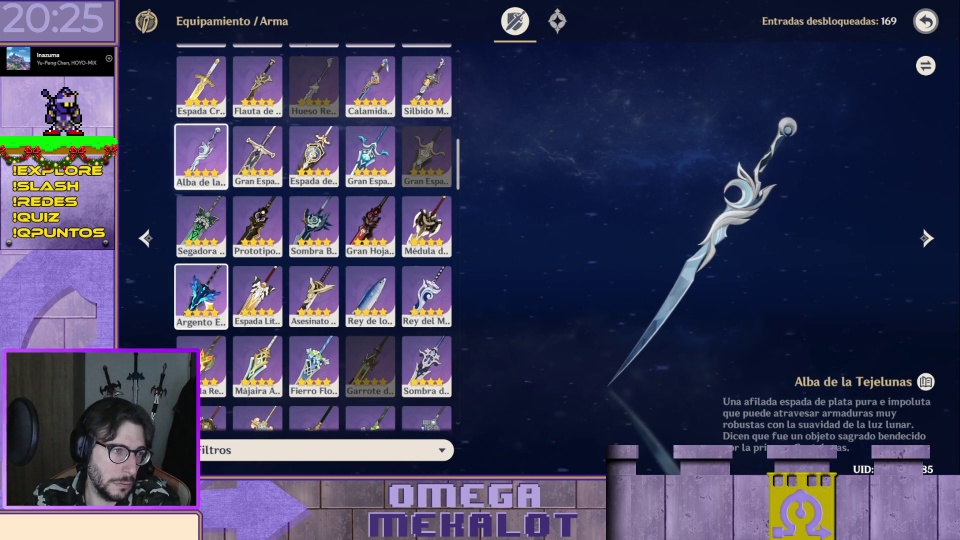
{"action": "scroll", "coordinate": [298, 285], "scroll_direction": "down", "scroll_amount": 2}
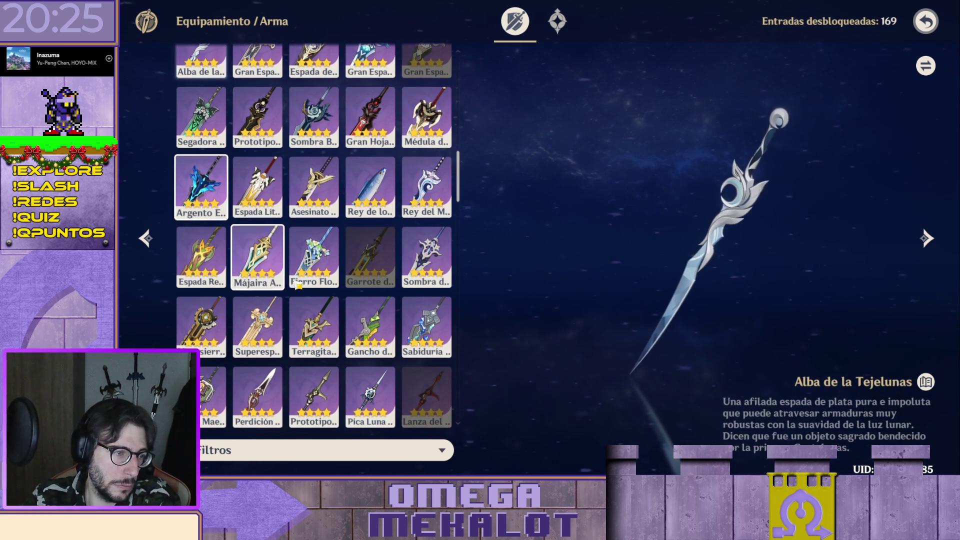
{"action": "left_click", "coordinate": [370, 327]}
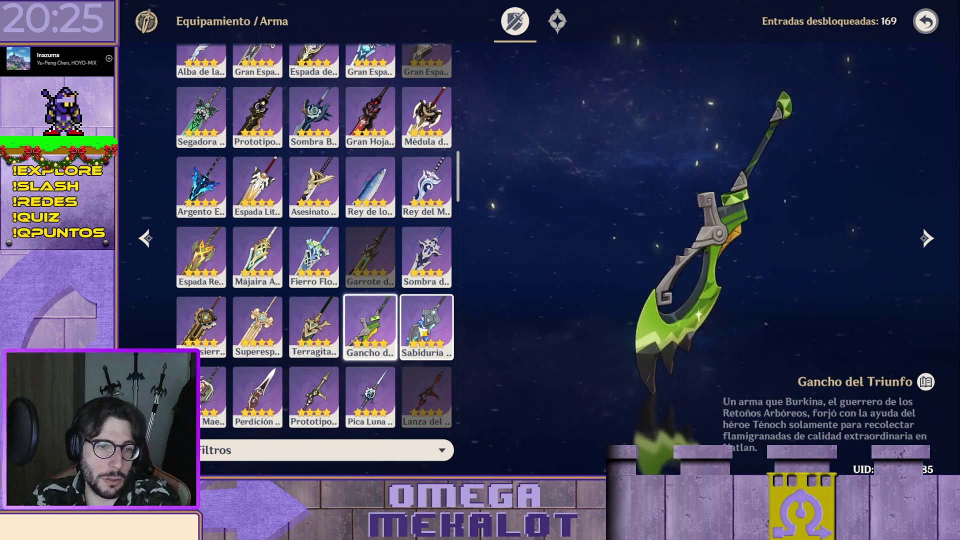
{"action": "left_click", "coordinate": [426, 327]}
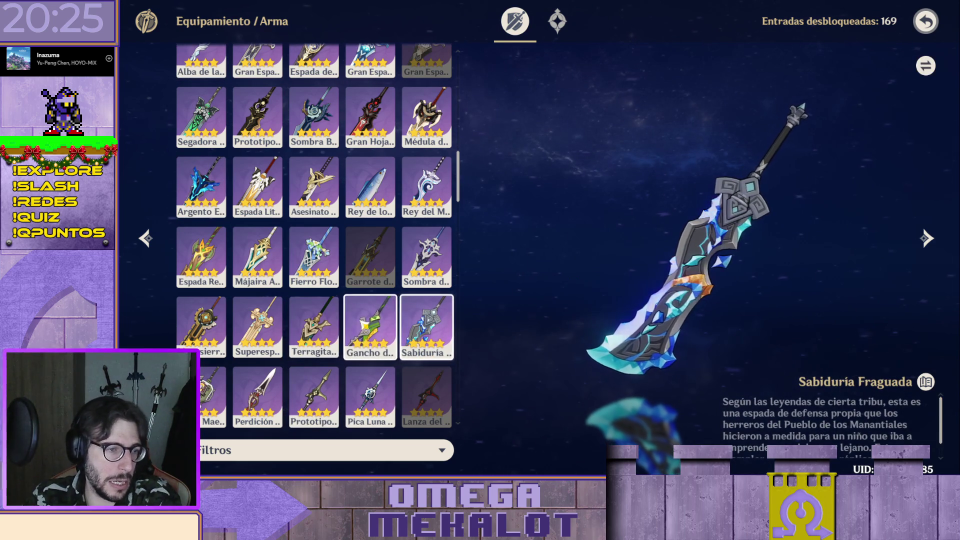
{"action": "left_click", "coordinate": [370, 326]}
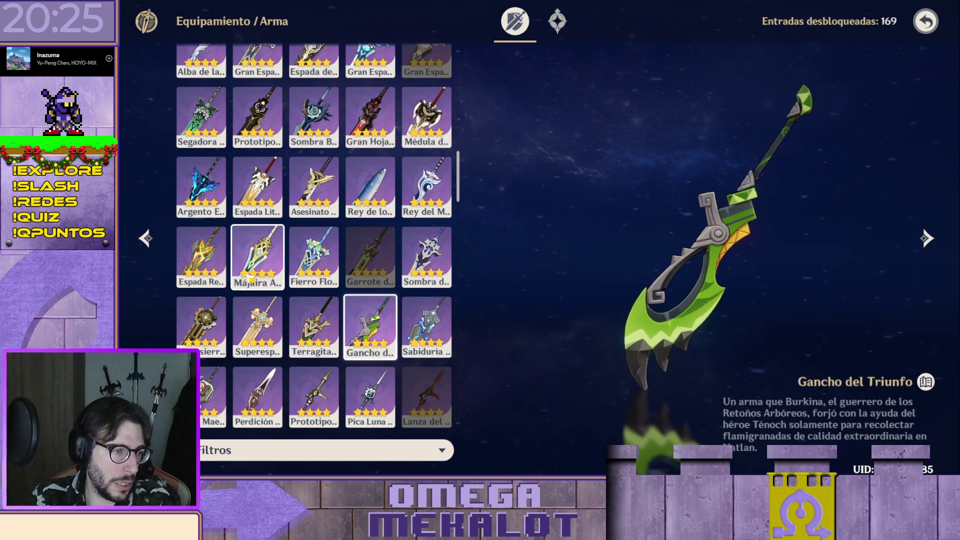
{"action": "scroll", "coordinate": [314, 262], "scroll_direction": "up", "scroll_amount": 2}
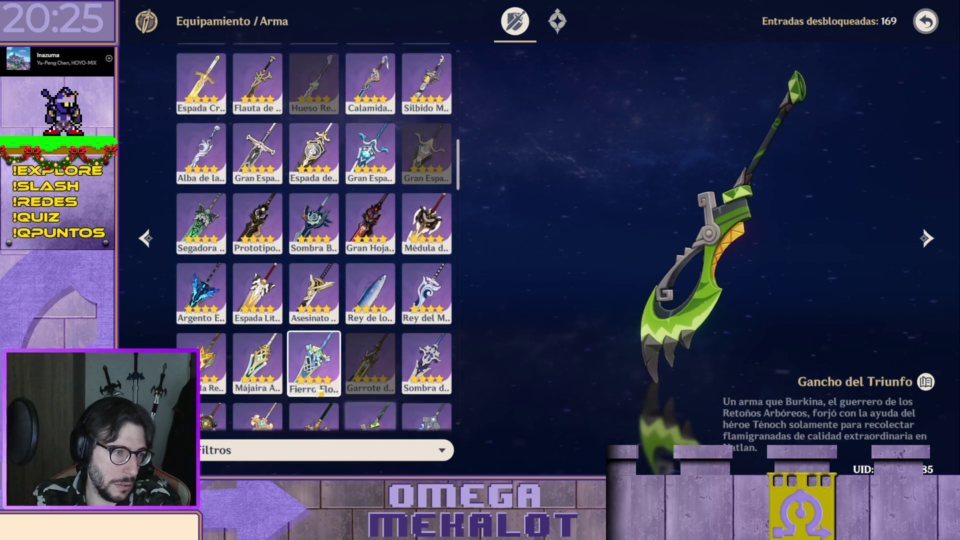
{"action": "scroll", "coordinate": [371, 225], "scroll_direction": "up", "scroll_amount": 1}
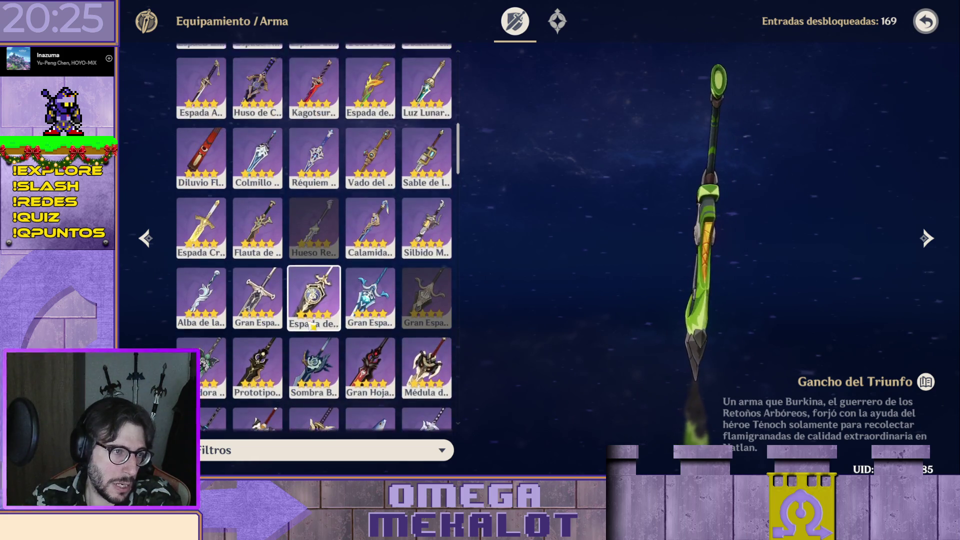
{"action": "scroll", "coordinate": [389, 280], "scroll_direction": "up", "scroll_amount": 2}
- View Vado del Río, Calamidad de Eshu, Silbido Melifluo, Hueso, Flauta de Ezpitzal and Espada Cruz de los Narcisos with its alternate skin
{"action": "left_click", "coordinate": [370, 239]}
{"action": "left_click", "coordinate": [370, 308]}
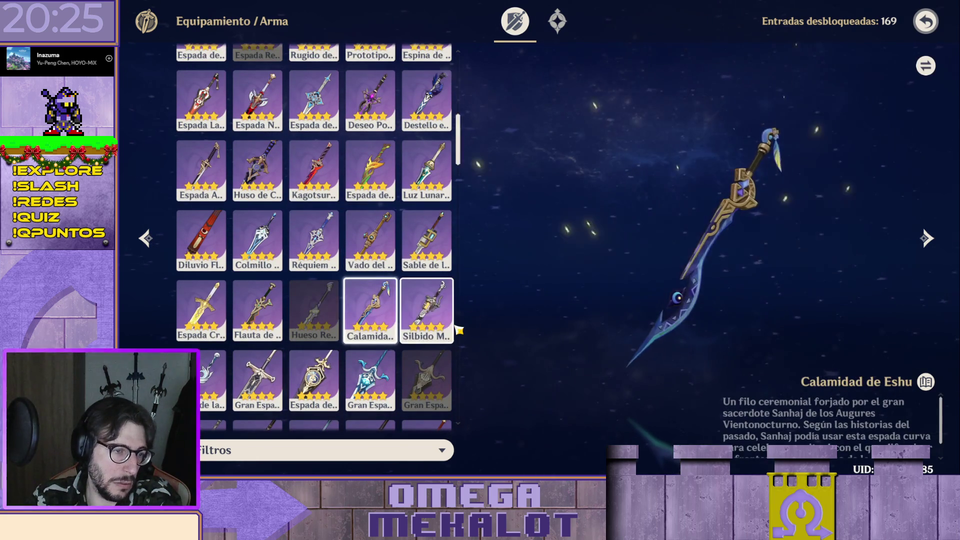
{"action": "left_click", "coordinate": [427, 307]}
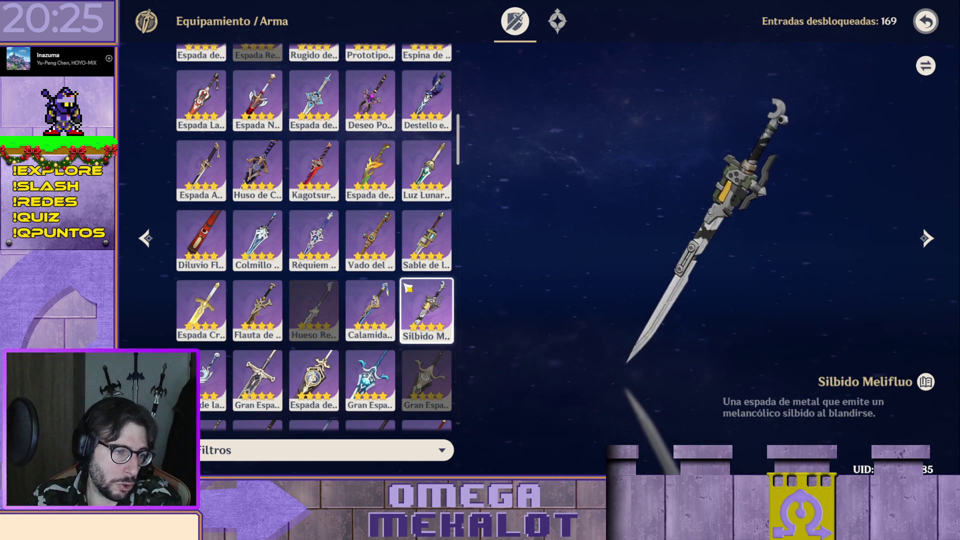
{"action": "left_click", "coordinate": [369, 309]}
{"action": "left_click", "coordinate": [329, 312]}
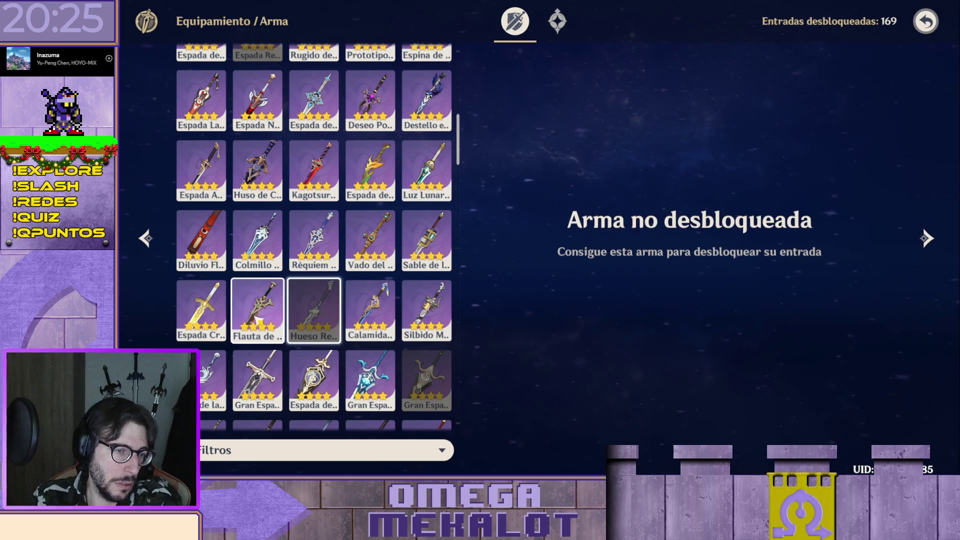
{"action": "left_click", "coordinate": [251, 315]}
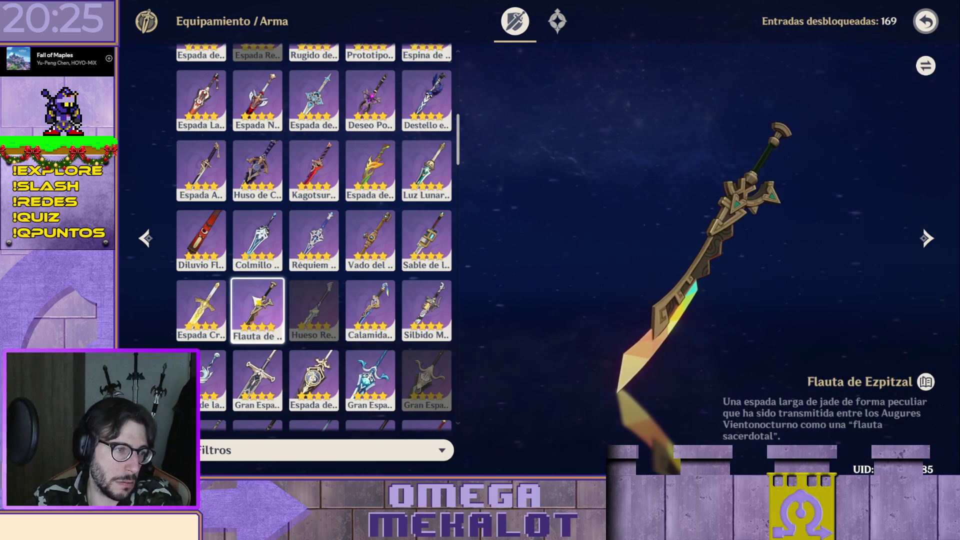
{"action": "left_click", "coordinate": [217, 312]}
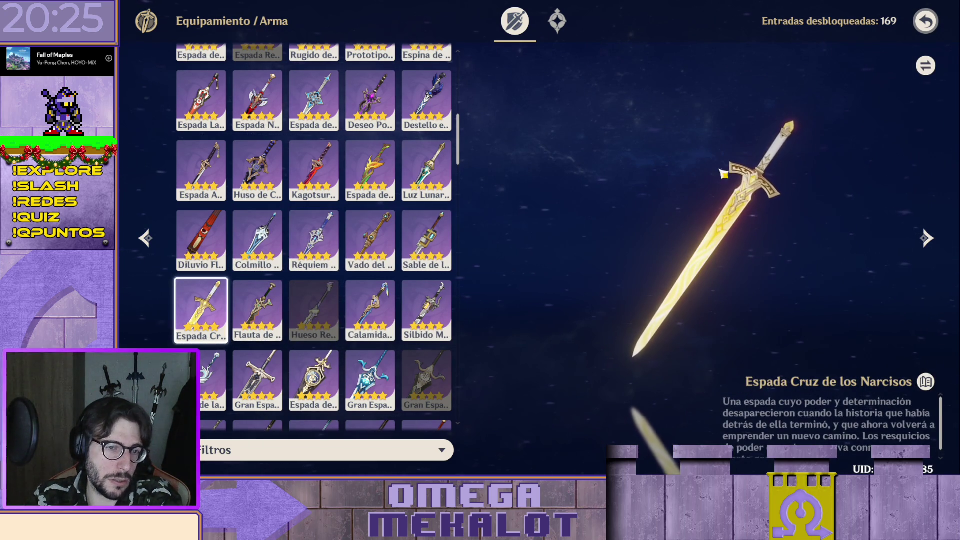
{"action": "left_click", "coordinate": [930, 67]}
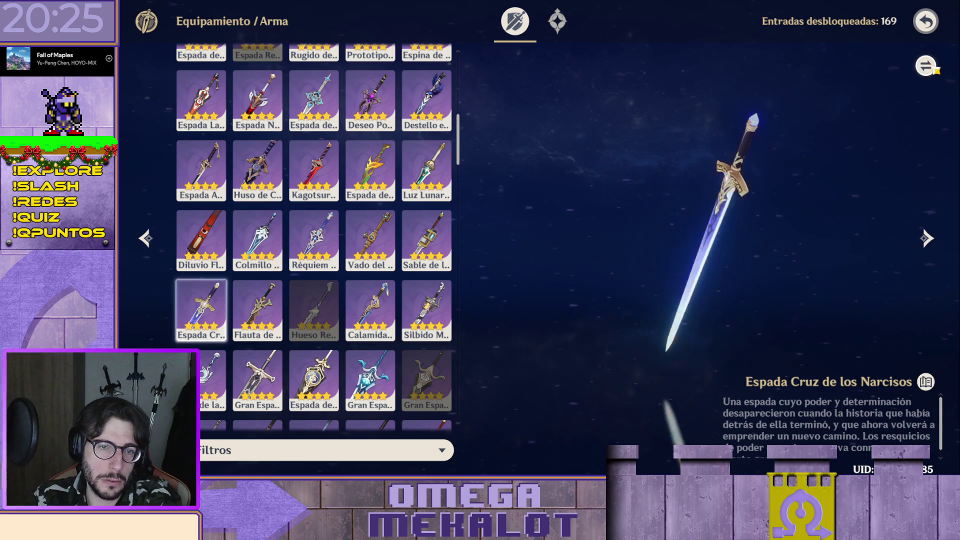
{"action": "left_click", "coordinate": [925, 66]}
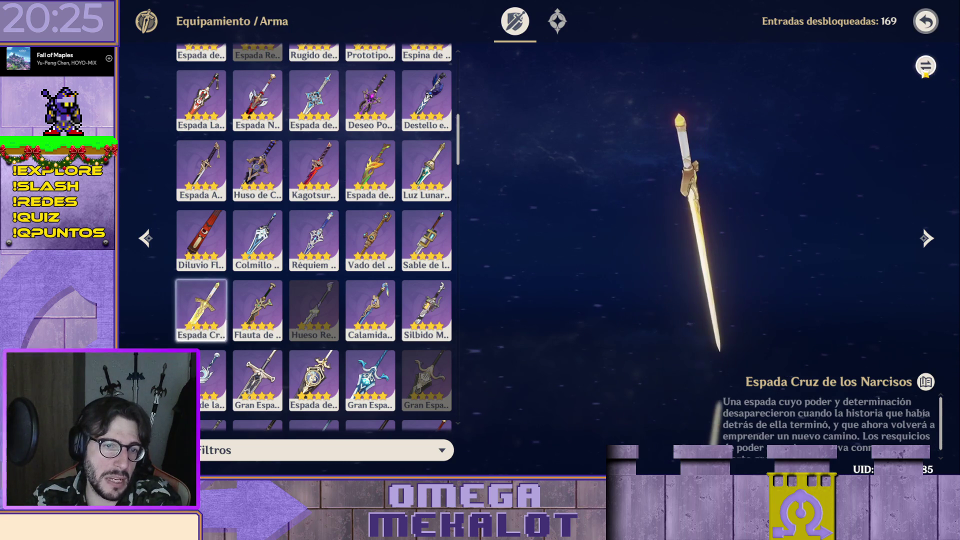
{"action": "scroll", "coordinate": [343, 263], "scroll_direction": "up", "scroll_amount": 2}
- View Prototipo Rencor, Peñasco Oscuro, Sacrificio, Espina de Hierro, Deseo Ponzoñoso, Destello en la Oscuridad and Espada del Descenso
{"action": "left_click", "coordinate": [371, 182]}
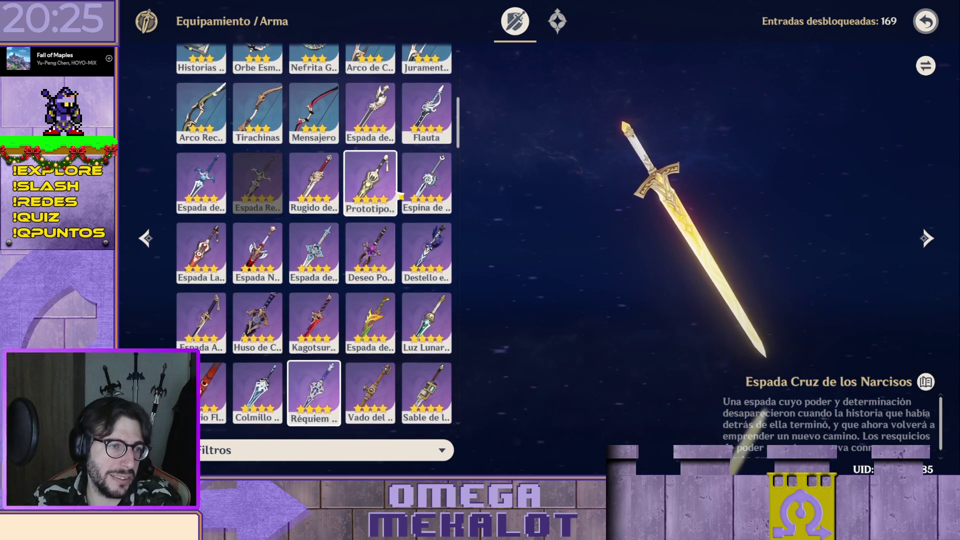
{"action": "scroll", "coordinate": [371, 226], "scroll_direction": "up", "scroll_amount": 3}
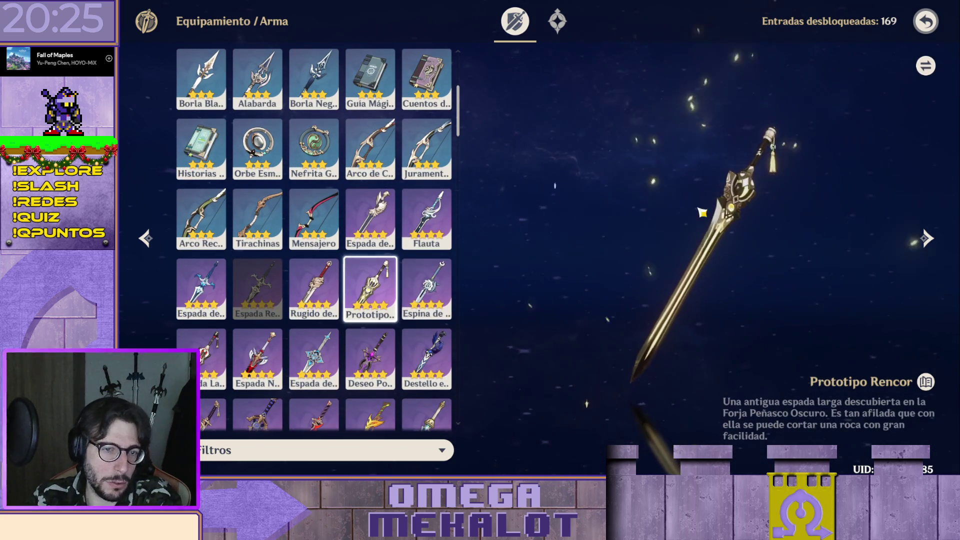
{"action": "left_click", "coordinate": [203, 361]}
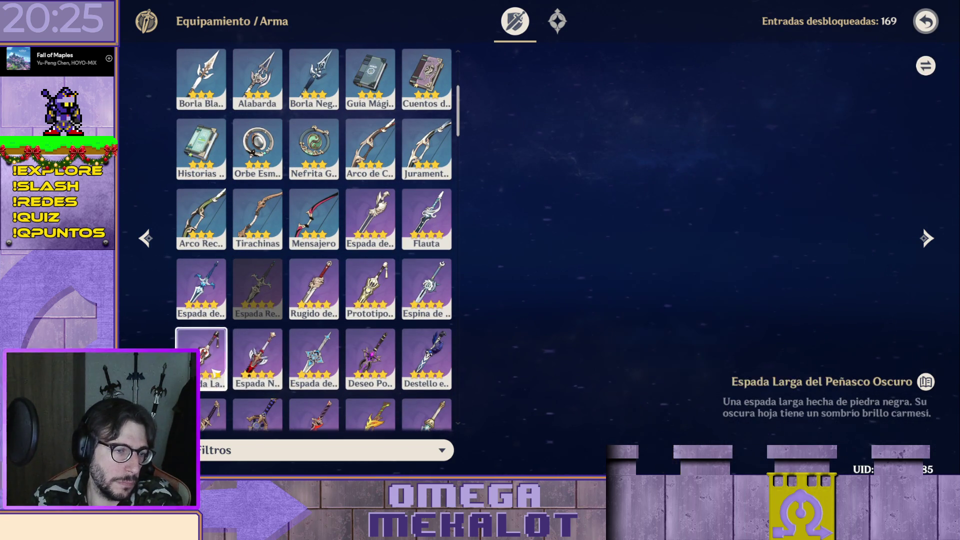
{"action": "left_click", "coordinate": [201, 291]}
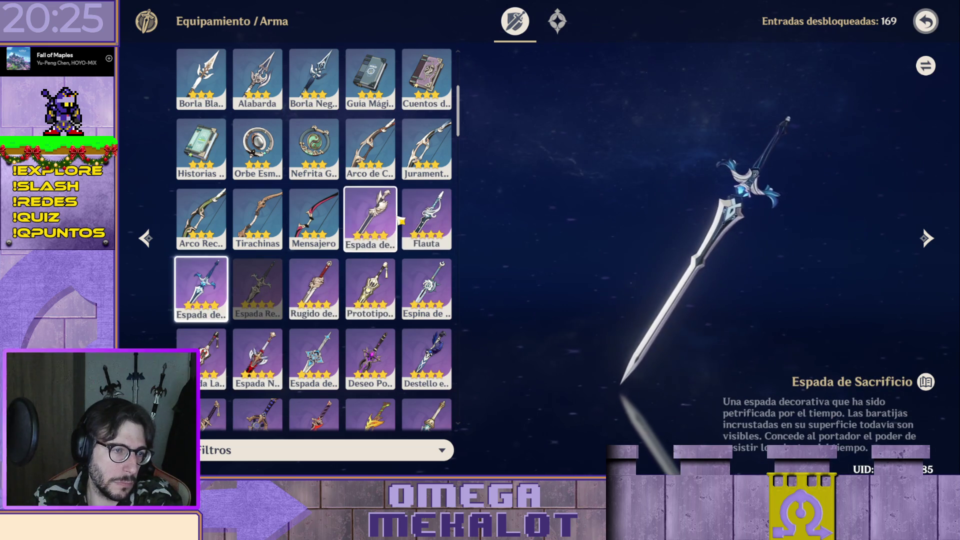
{"action": "left_click", "coordinate": [428, 312]}
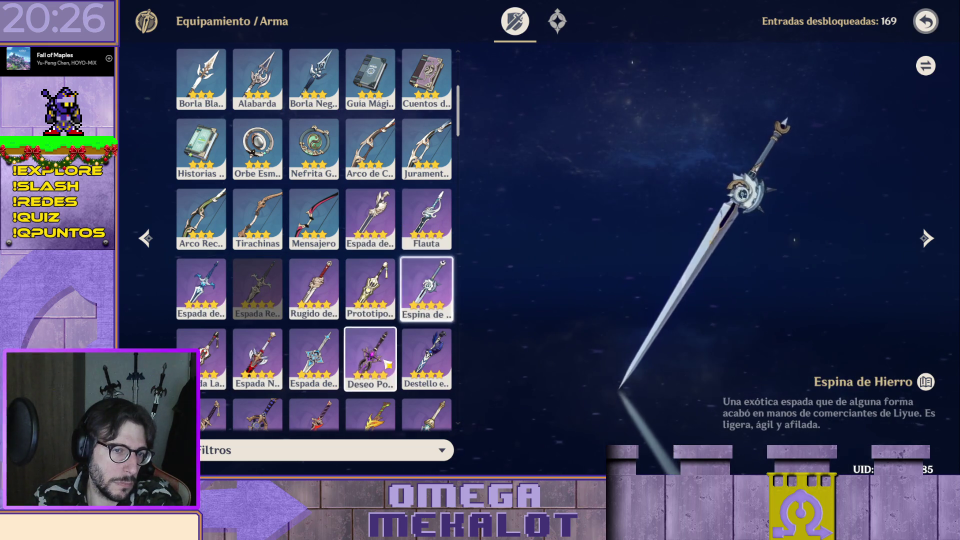
{"action": "left_click", "coordinate": [370, 359]}
{"action": "left_click", "coordinate": [432, 359]}
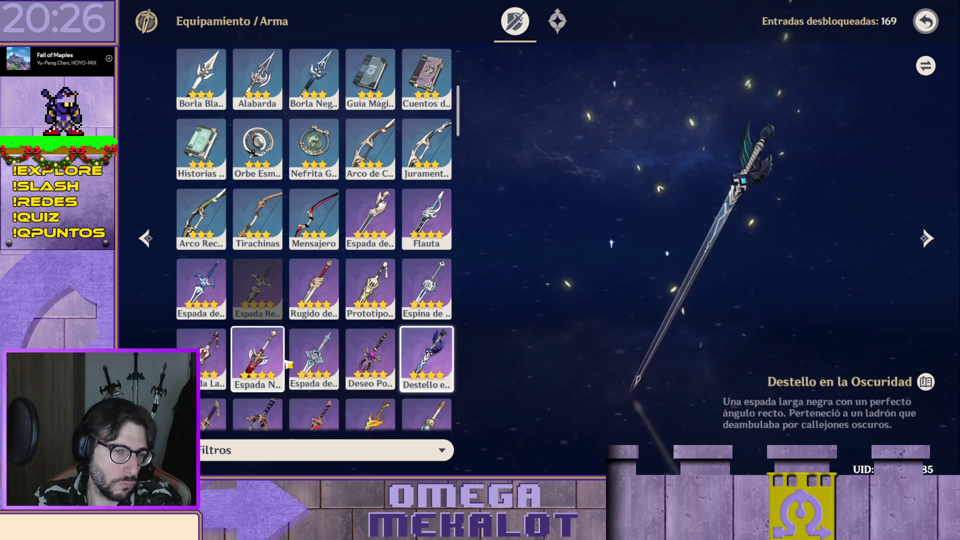
{"action": "left_click", "coordinate": [314, 359]}
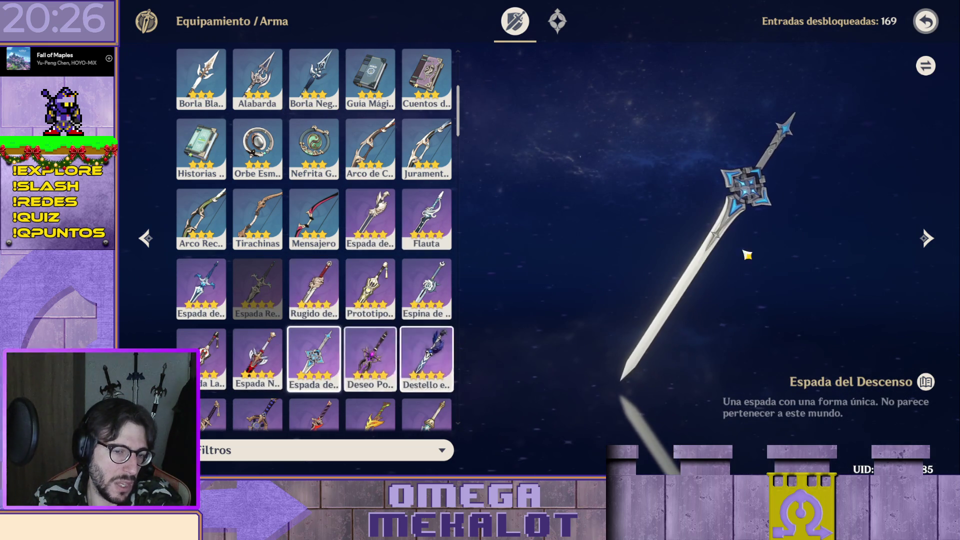
{"action": "scroll", "coordinate": [424, 218], "scroll_direction": "up", "scroll_amount": 2}
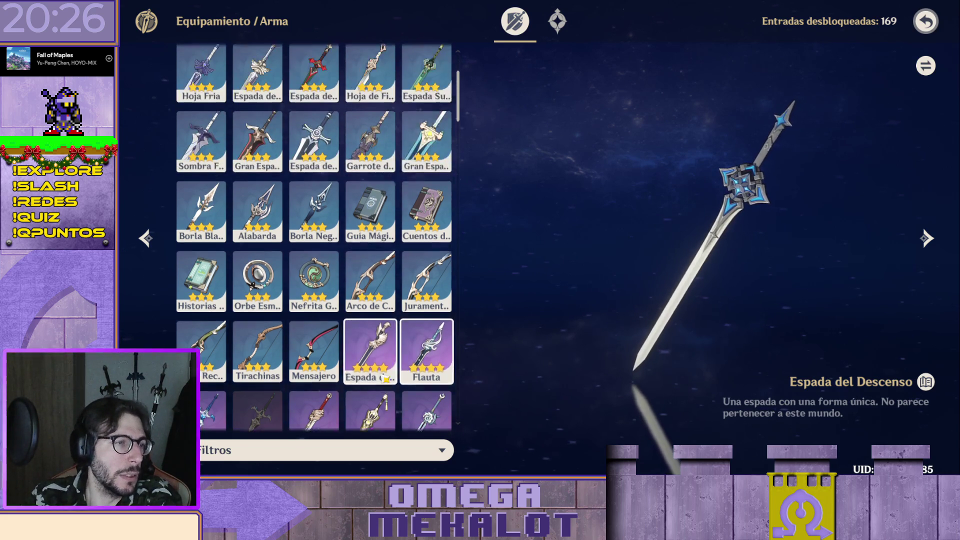
{"action": "scroll", "coordinate": [424, 218], "scroll_direction": "up", "scroll_amount": 1}
{"action": "scroll", "coordinate": [386, 383], "scroll_direction": "up", "scroll_amount": 1}
{"action": "scroll", "coordinate": [386, 383], "scroll_direction": "down", "scroll_amount": 1}
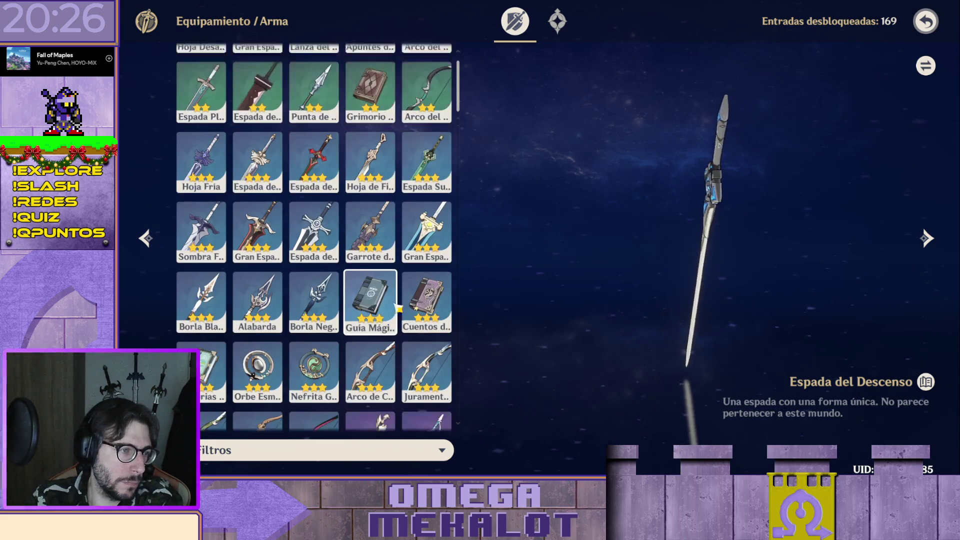
{"action": "scroll", "coordinate": [394, 315], "scroll_direction": "down", "scroll_amount": 1}
{"action": "scroll", "coordinate": [399, 264], "scroll_direction": "down", "scroll_amount": 1}
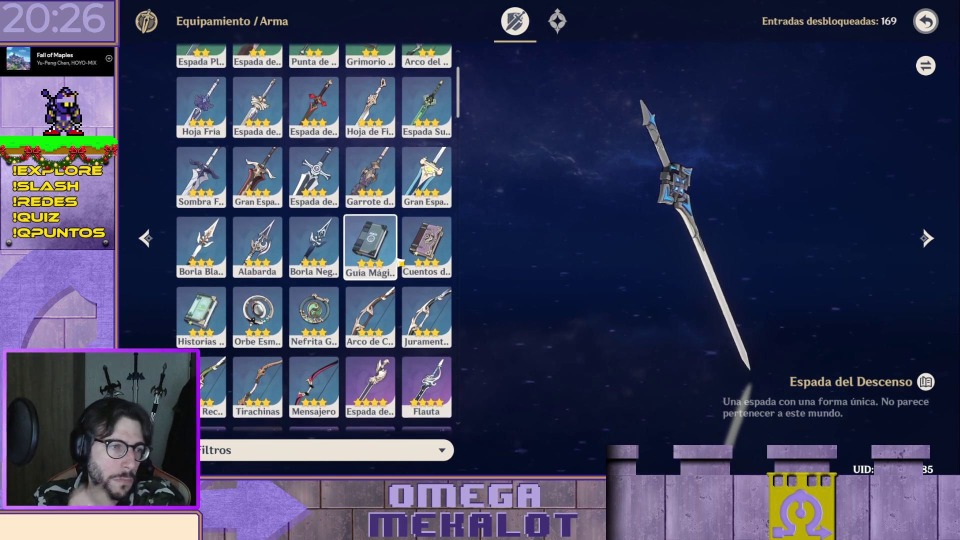
{"action": "scroll", "coordinate": [427, 167], "scroll_direction": "up", "scroll_amount": 1}
{"action": "scroll", "coordinate": [453, 281], "scroll_direction": "down", "scroll_amount": 1}
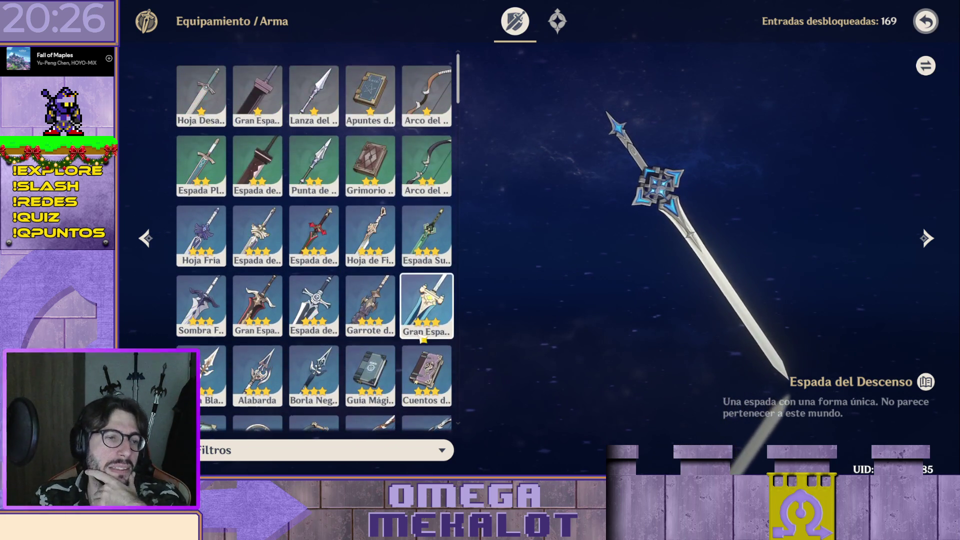
{"action": "scroll", "coordinate": [453, 282], "scroll_direction": "up", "scroll_amount": 2}
{"action": "scroll", "coordinate": [453, 281], "scroll_direction": "down", "scroll_amount": 2}
{"action": "scroll", "coordinate": [453, 281], "scroll_direction": "up", "scroll_amount": 2}
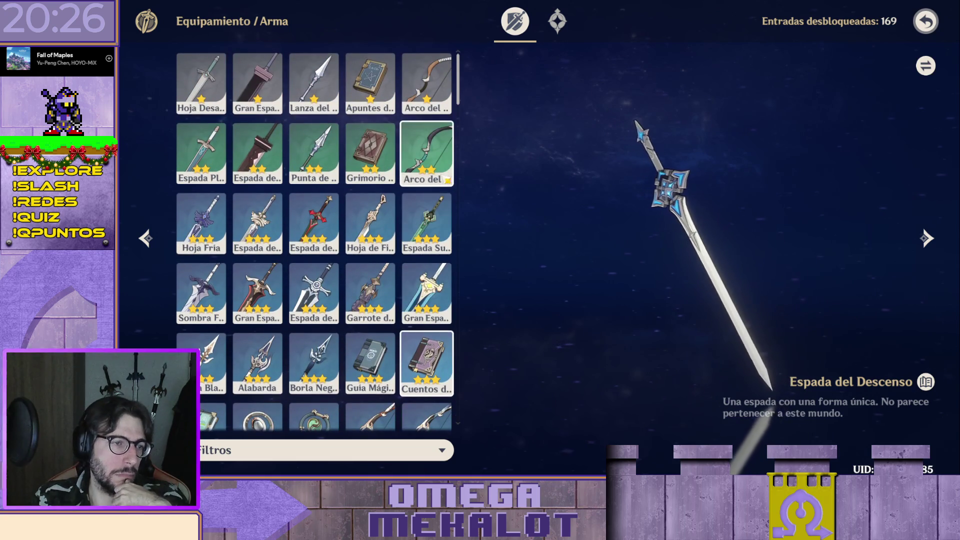
- View the three-star swords Hoja de Filetear, Espada del Viajero, Espada del Alba and Hoja Fría, then Espada de Favonius
{"action": "left_click", "coordinate": [428, 245]}
{"action": "left_click", "coordinate": [369, 240]}
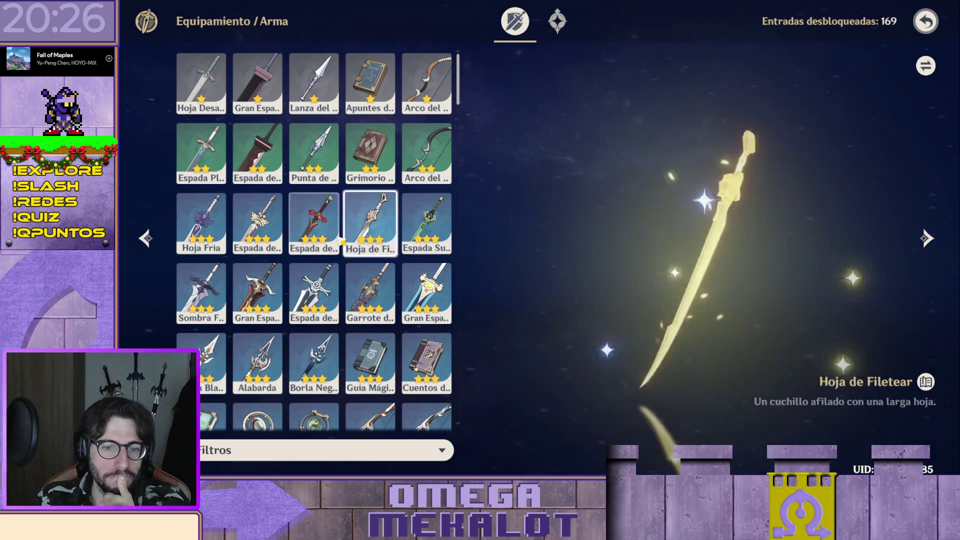
{"action": "left_click", "coordinate": [313, 240]}
{"action": "left_click", "coordinate": [258, 233]}
{"action": "left_click", "coordinate": [201, 234]}
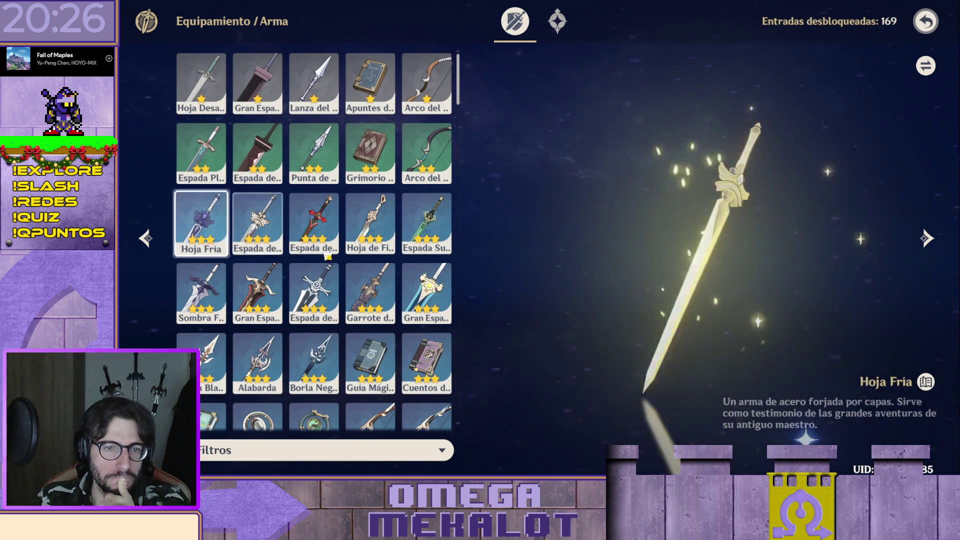
{"action": "left_click", "coordinate": [257, 225]}
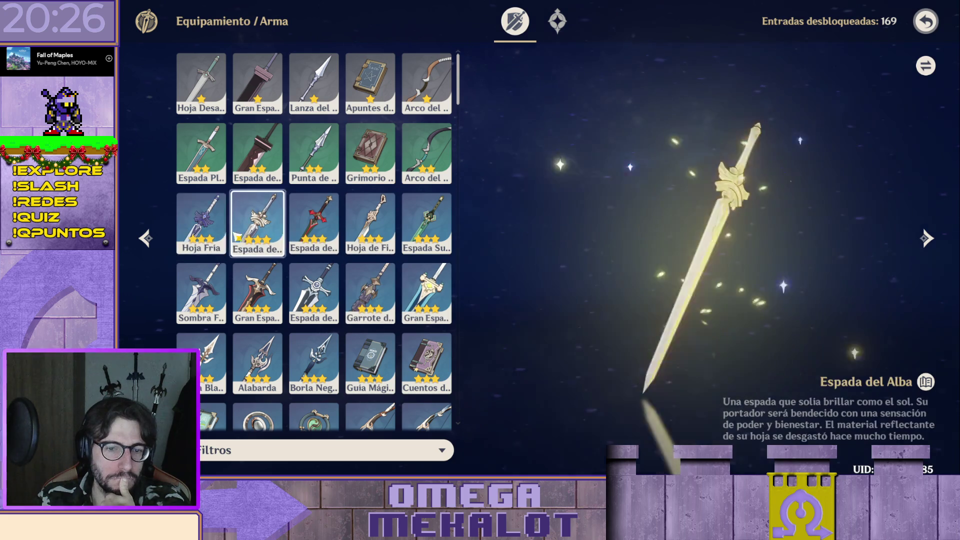
{"action": "scroll", "coordinate": [472, 202], "scroll_direction": "down", "scroll_amount": 1}
{"action": "scroll", "coordinate": [472, 203], "scroll_direction": "down", "scroll_amount": 5}
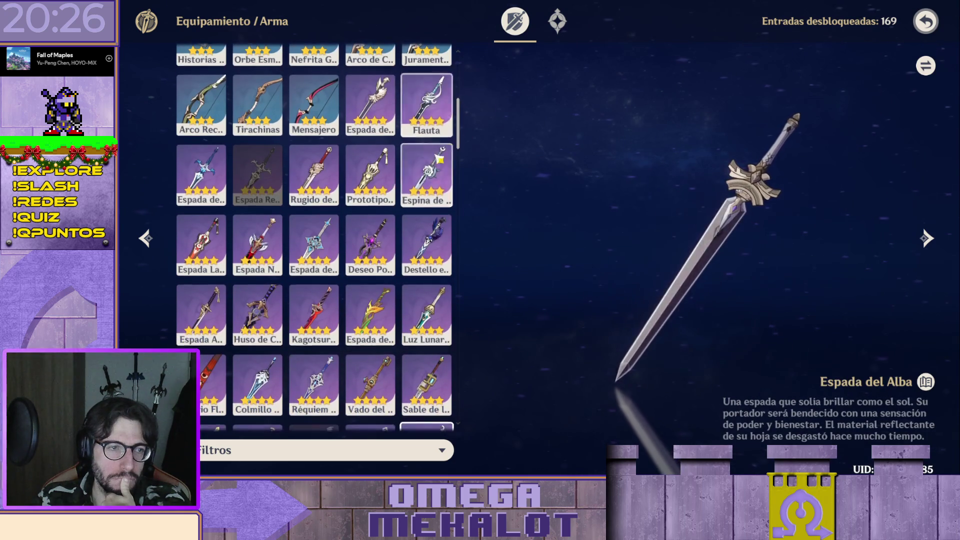
{"action": "left_click", "coordinate": [370, 101]}
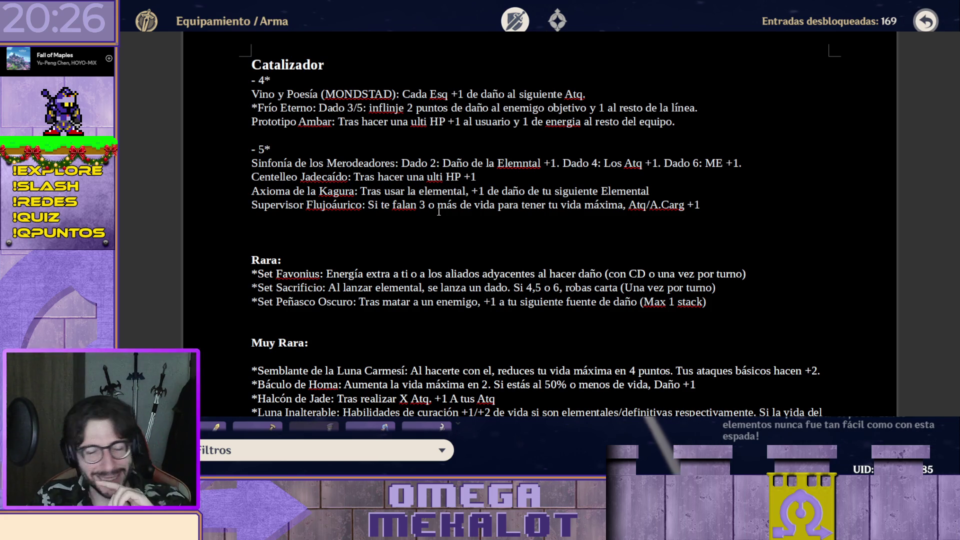
- Select and deselect the five-star Catalizador block while rereading the weapon lists
{"action": "left_click_drag", "start_coordinate": [614, 210], "coordinate": [304, 149]}
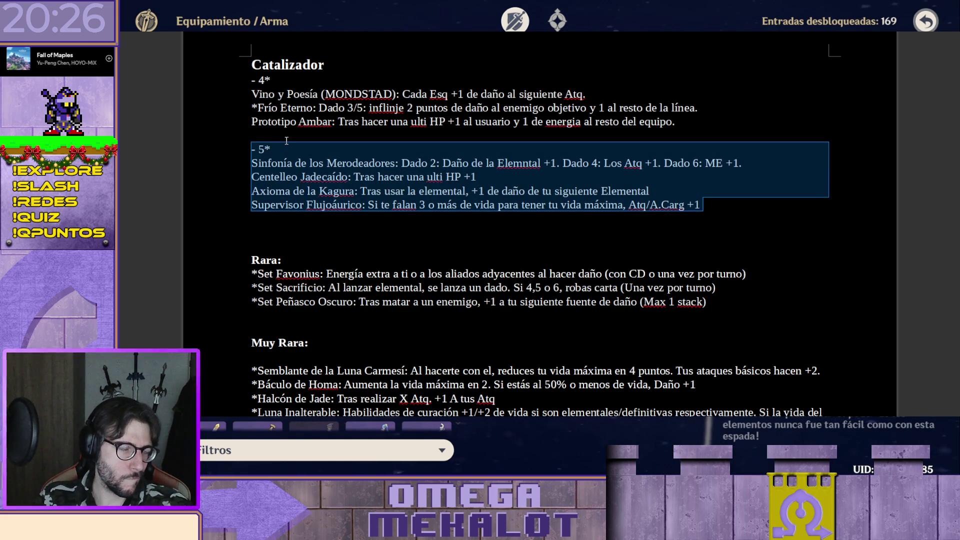
{"action": "left_click", "coordinate": [285, 140]}
{"action": "scroll", "coordinate": [293, 142], "scroll_direction": "up", "scroll_amount": 1}
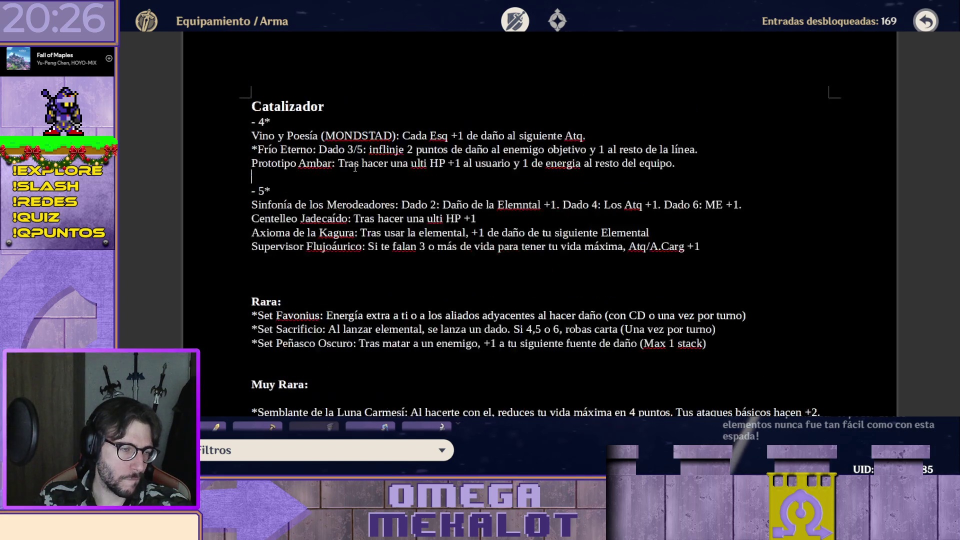
{"action": "scroll", "coordinate": [353, 167], "scroll_direction": "up", "scroll_amount": 4}
{"action": "scroll", "coordinate": [355, 167], "scroll_direction": "up", "scroll_amount": 1}
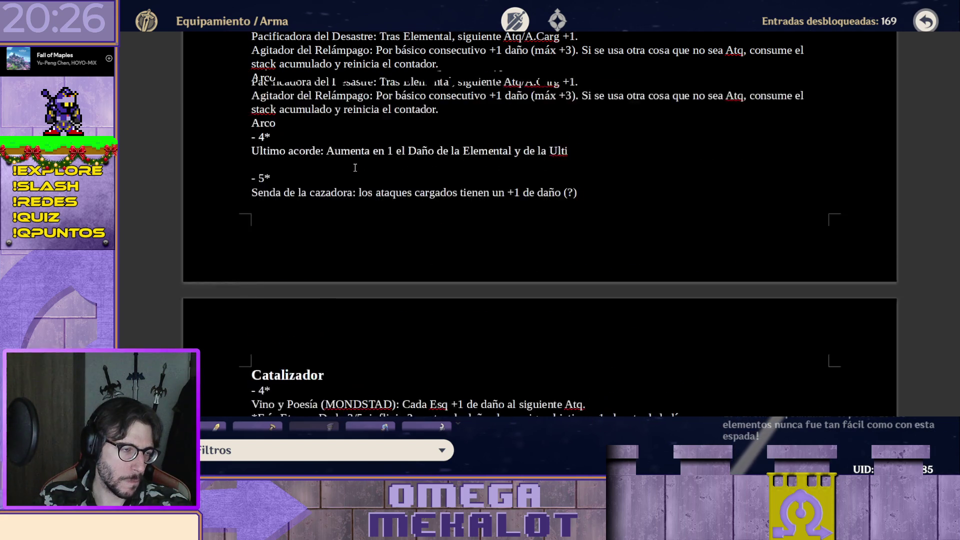
{"action": "scroll", "coordinate": [355, 168], "scroll_direction": "up", "scroll_amount": 3}
{"action": "scroll", "coordinate": [355, 167], "scroll_direction": "up", "scroll_amount": 2}
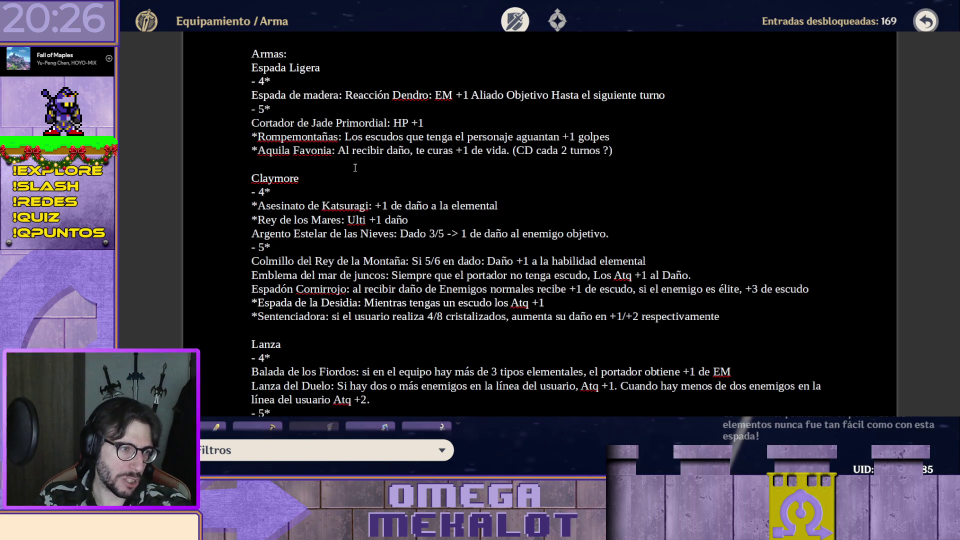
{"action": "scroll", "coordinate": [355, 167], "scroll_direction": "up", "scroll_amount": 2}
{"action": "scroll", "coordinate": [365, 156], "scroll_direction": "down", "scroll_amount": 5}
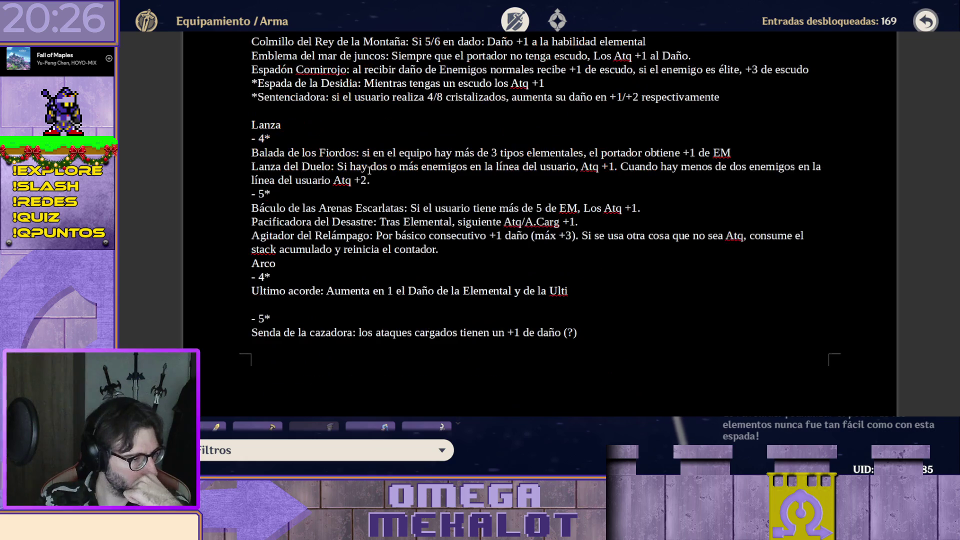
{"action": "scroll", "coordinate": [367, 166], "scroll_direction": "down", "scroll_amount": 5}
{"action": "scroll", "coordinate": [369, 186], "scroll_direction": "down", "scroll_amount": 5}
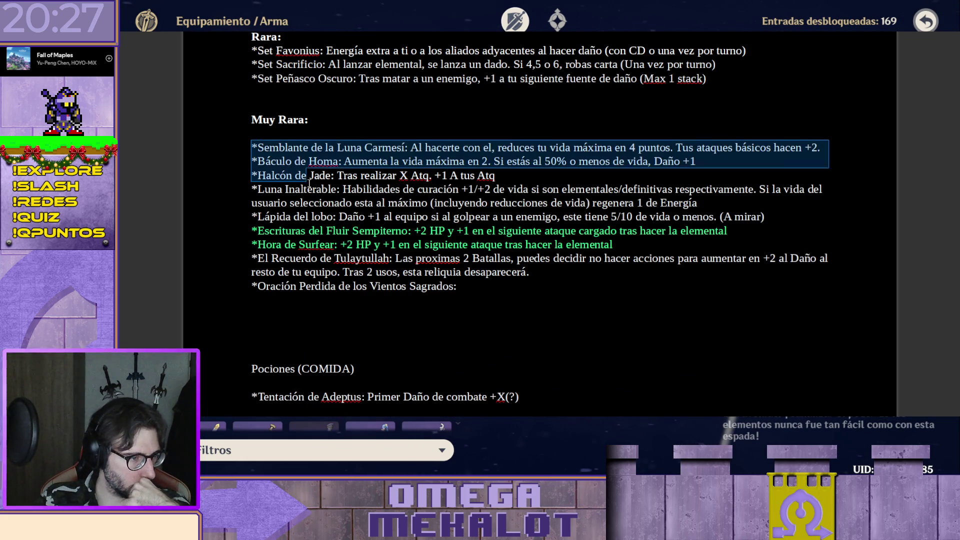
{"action": "left_click_drag", "start_coordinate": [249, 146], "coordinate": [535, 300]}
{"action": "left_click", "coordinate": [512, 302]}
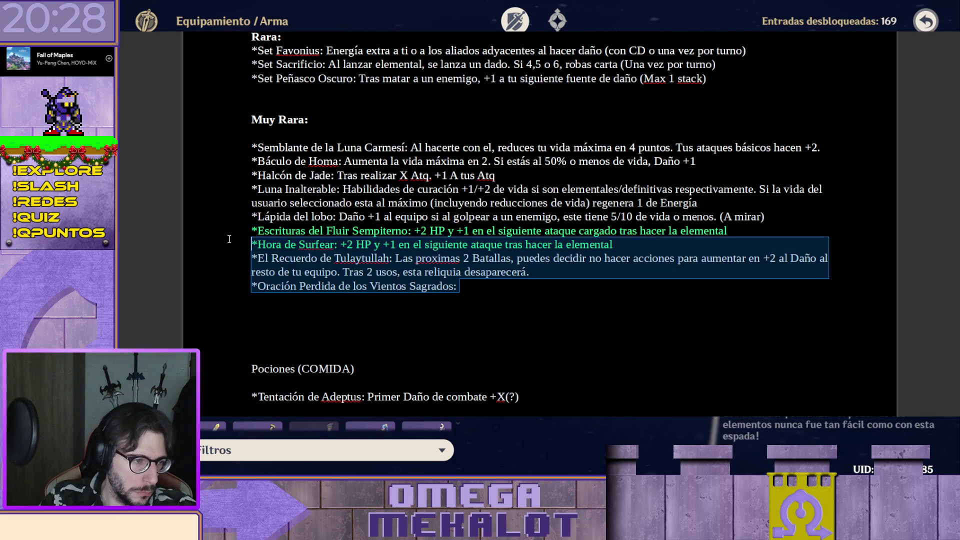
- Delete the Muy Rara entries, keeping the Muy Rara heading after an undo
{"action": "left_click_drag", "start_coordinate": [469, 291], "coordinate": [170, 146]}
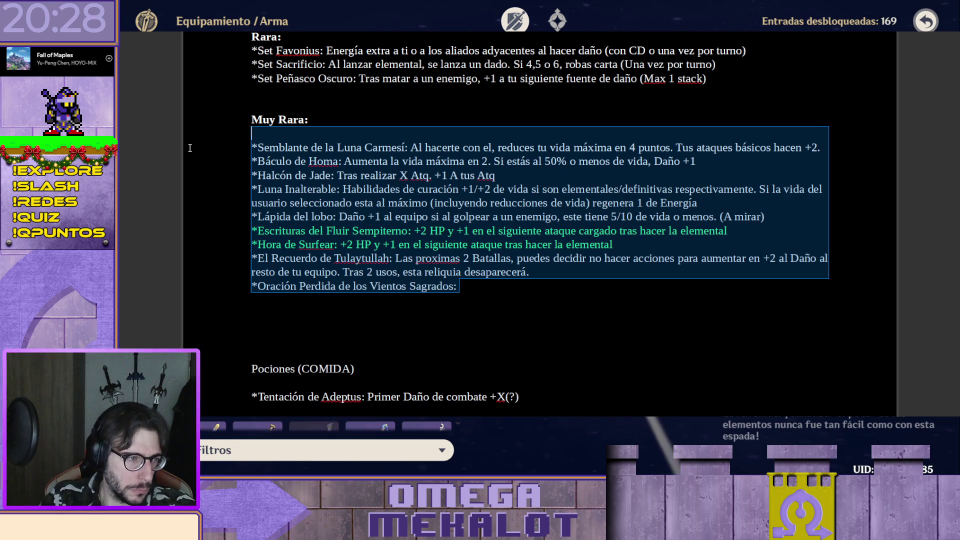
{"action": "key", "text": "BackSpace"}
{"action": "scroll", "coordinate": [448, 283], "scroll_direction": "up", "scroll_amount": 3}
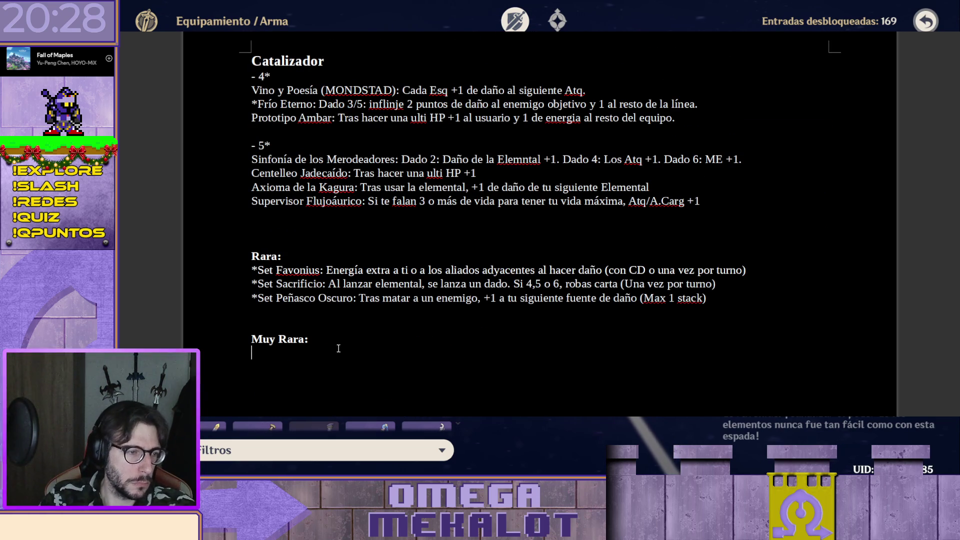
{"action": "left_click_drag", "start_coordinate": [339, 349], "coordinate": [342, 331]}
{"action": "key", "text": "BackSpace"}
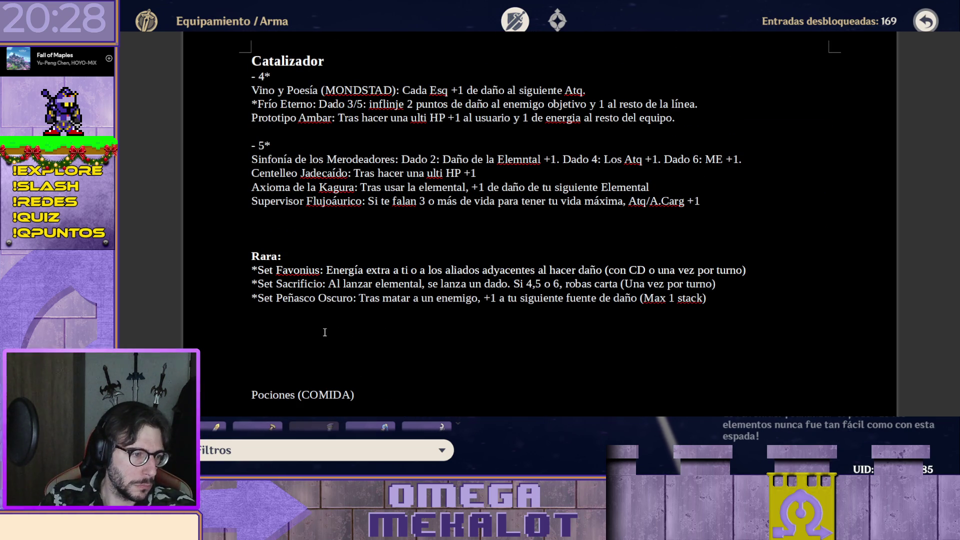
{"action": "key", "text": "ctrl+z"}
{"action": "left_click", "coordinate": [364, 348]}
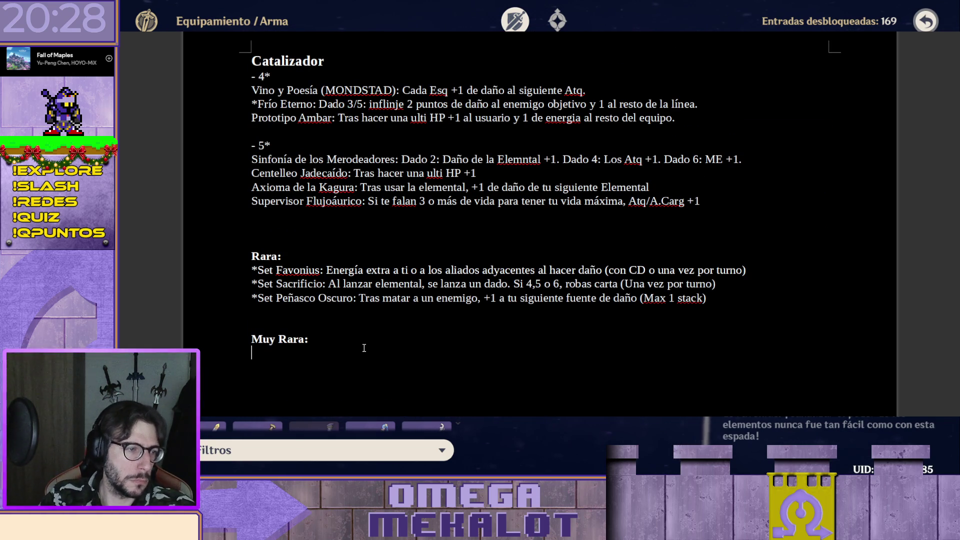
- Move the three Set lines and the Rara and Muy Rara headings below Diadema Pétrea
{"action": "left_click_drag", "start_coordinate": [745, 300], "coordinate": [246, 267]}
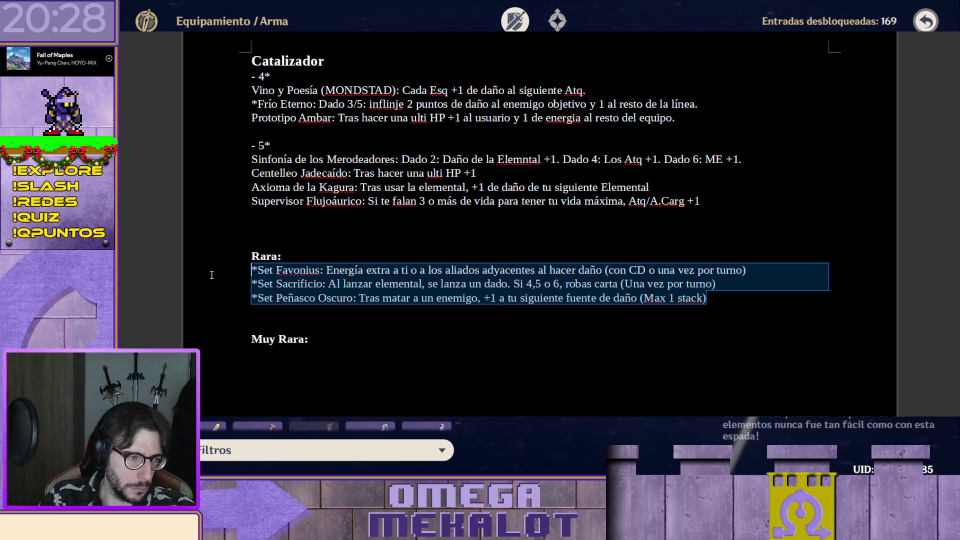
{"action": "scroll", "coordinate": [246, 266], "scroll_direction": "up", "scroll_amount": 3}
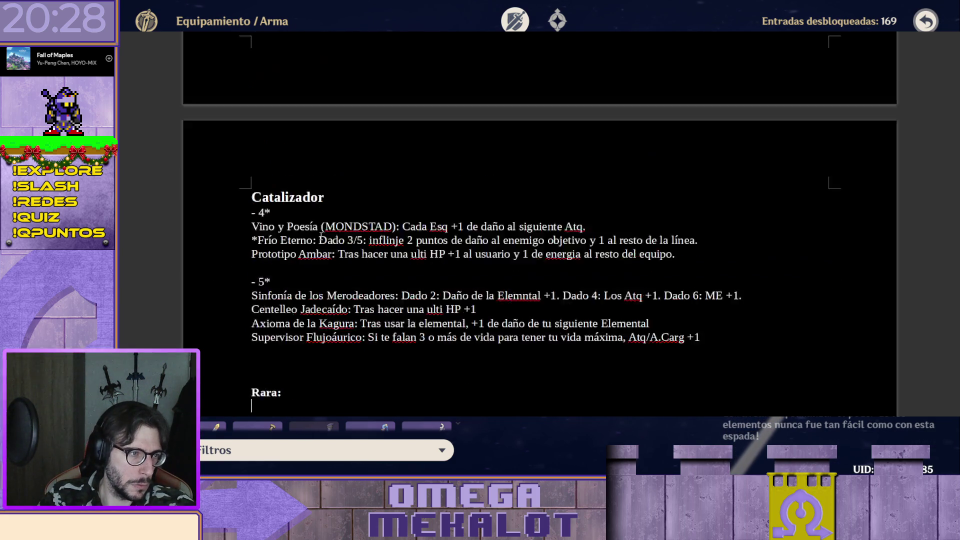
{"action": "scroll", "coordinate": [286, 251], "scroll_direction": "up", "scroll_amount": 5}
{"action": "scroll", "coordinate": [323, 237], "scroll_direction": "up", "scroll_amount": 3}
{"action": "scroll", "coordinate": [323, 238], "scroll_direction": "up", "scroll_amount": 4}
{"action": "scroll", "coordinate": [299, 276], "scroll_direction": "up", "scroll_amount": 2}
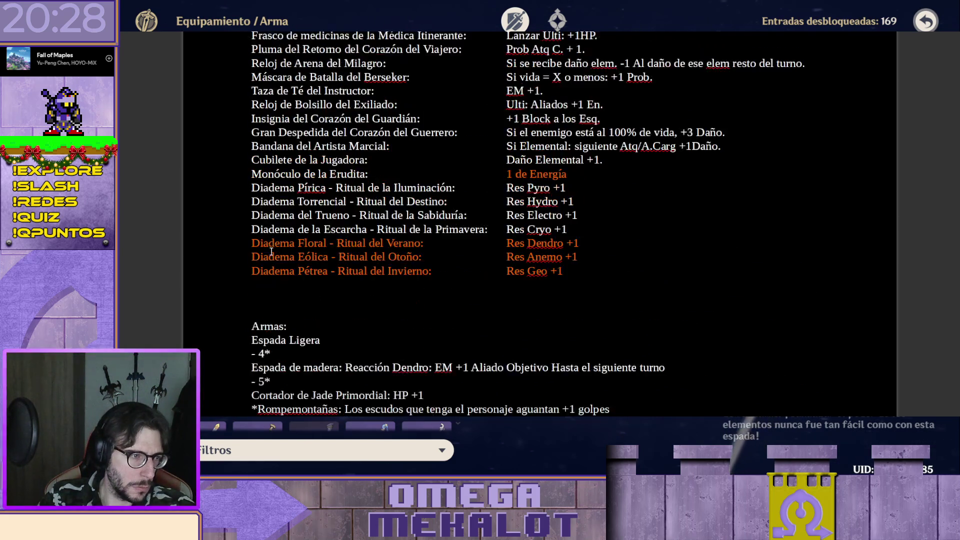
{"action": "scroll", "coordinate": [289, 233], "scroll_direction": "up", "scroll_amount": 2}
{"action": "scroll", "coordinate": [314, 346], "scroll_direction": "down", "scroll_amount": 3}
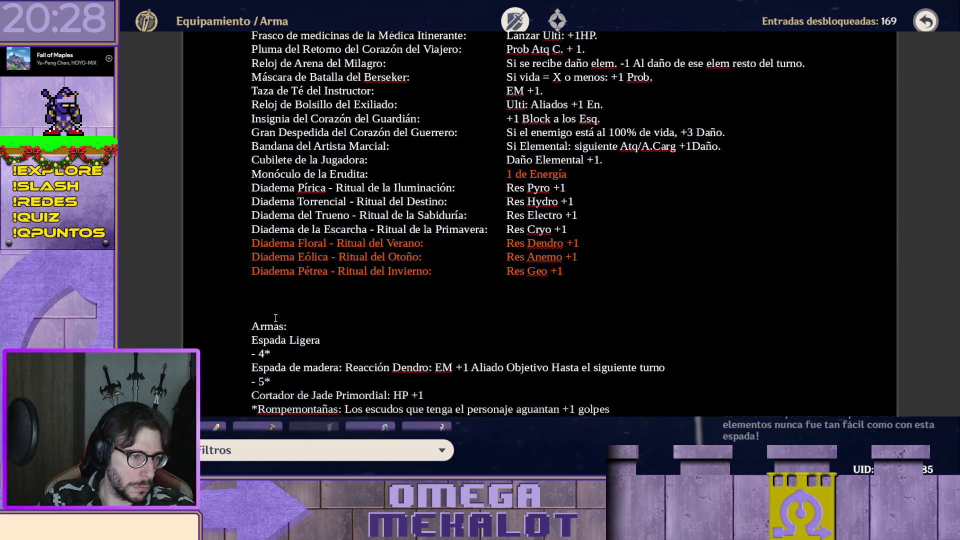
{"action": "left_click", "coordinate": [276, 285]}
{"action": "type", "text": "*Set Favonius: Energía extra a ti o a los aliados adyacentes al hacer daño (con CD o una vez por turno) *Set Sacrificio: Al lanzar elemental, se lanza un dado. Si 4,5 o 6, robas carta (Una vez por turno) *Set Peñasco Oscuro: Tras matar a un enemigo, +1 a tu siguiente fuente de daño (Max 1 stack)"}
{"action": "scroll", "coordinate": [301, 147], "scroll_direction": "down", "scroll_amount": 6}
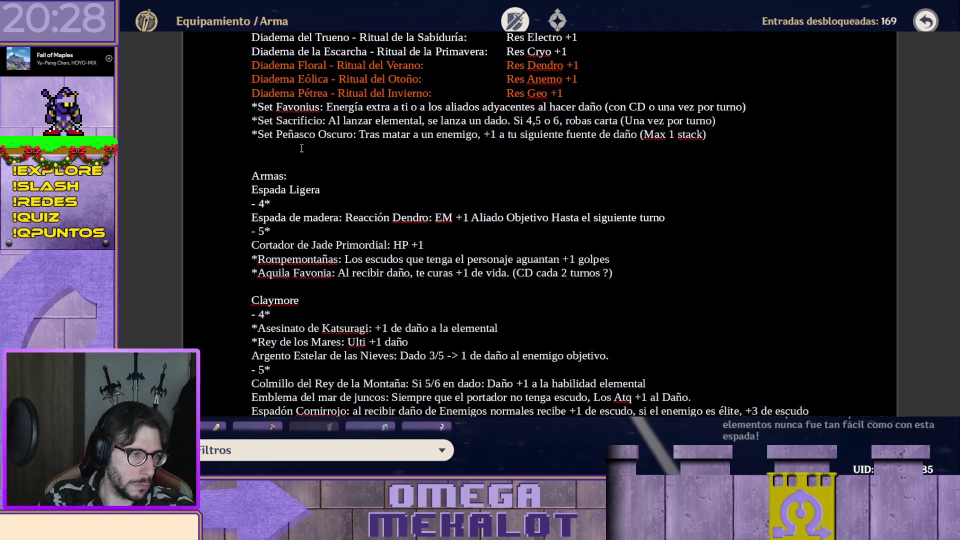
{"action": "scroll", "coordinate": [301, 148], "scroll_direction": "up", "scroll_amount": 10}
{"action": "scroll", "coordinate": [297, 158], "scroll_direction": "down", "scroll_amount": 15}
{"action": "scroll", "coordinate": [289, 172], "scroll_direction": "down", "scroll_amount": 10}
{"action": "scroll", "coordinate": [280, 185], "scroll_direction": "down", "scroll_amount": 1}
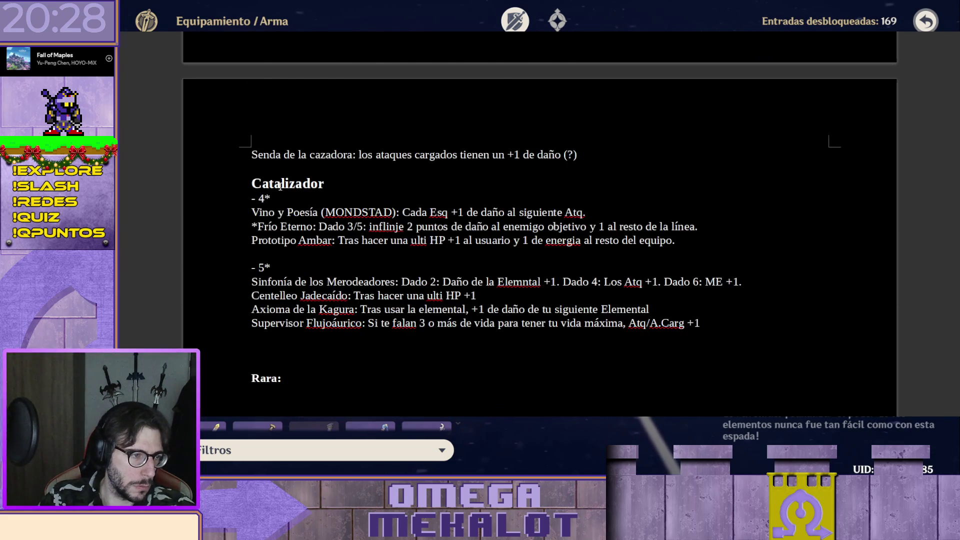
{"action": "scroll", "coordinate": [279, 186], "scroll_direction": "down", "scroll_amount": 3}
{"action": "left_click_drag", "start_coordinate": [252, 281], "coordinate": [293, 344]}
{"action": "key", "text": "BackSpace"}
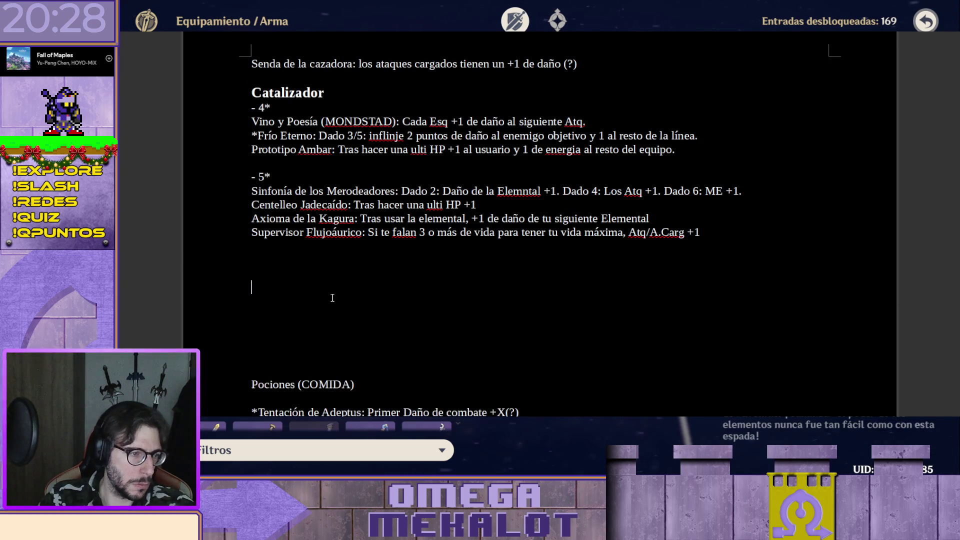
{"action": "scroll", "coordinate": [332, 298], "scroll_direction": "up", "scroll_amount": 10}
{"action": "scroll", "coordinate": [330, 289], "scroll_direction": "up", "scroll_amount": 5}
{"action": "scroll", "coordinate": [280, 223], "scroll_direction": "up", "scroll_amount": 2}
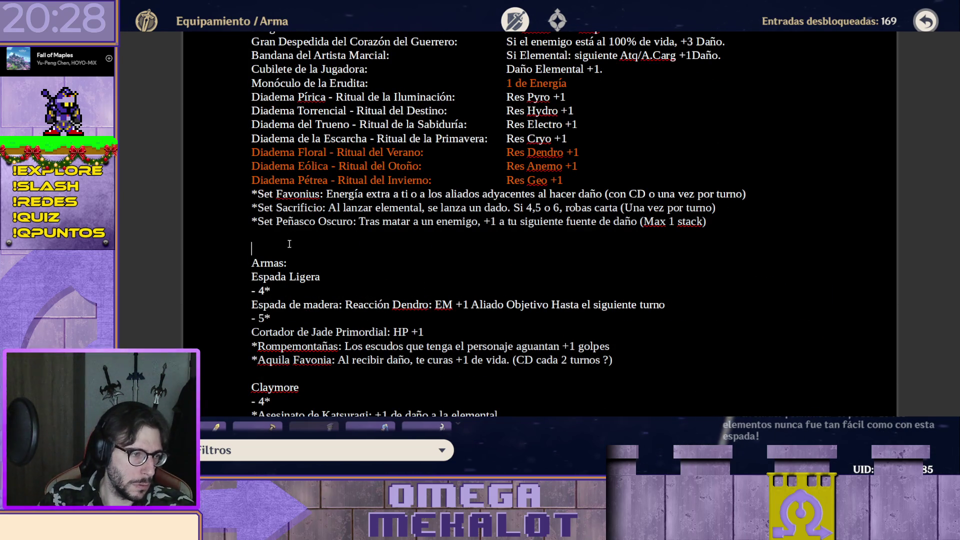
{"action": "key", "text": "ctrl+z"}
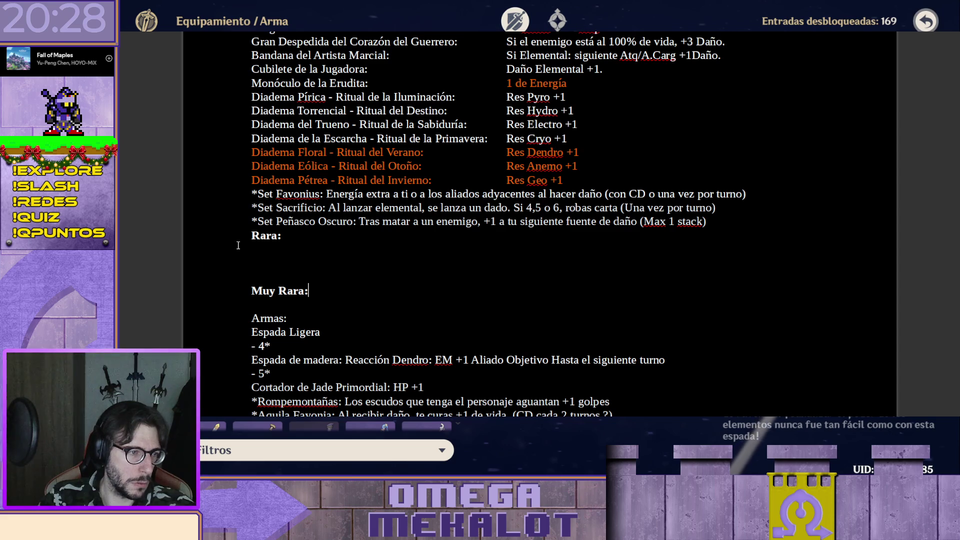
- Remove the blank lines before Muy Rara and dash-prefix the Reliquias heading
{"action": "key", "text": "Down"}
{"action": "key", "text": "Delete"}
{"action": "key", "text": "Delete"}
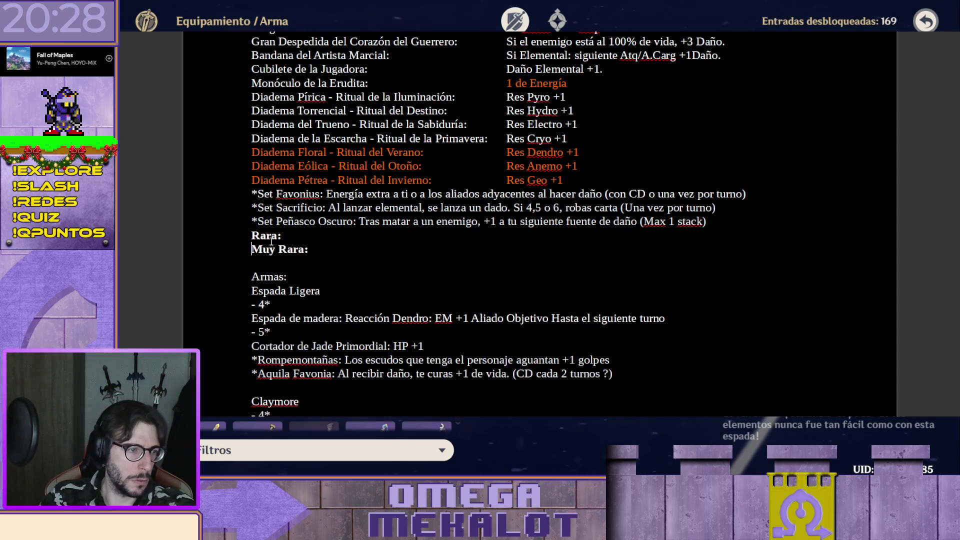
{"action": "scroll", "coordinate": [282, 246], "scroll_direction": "up", "scroll_amount": 5}
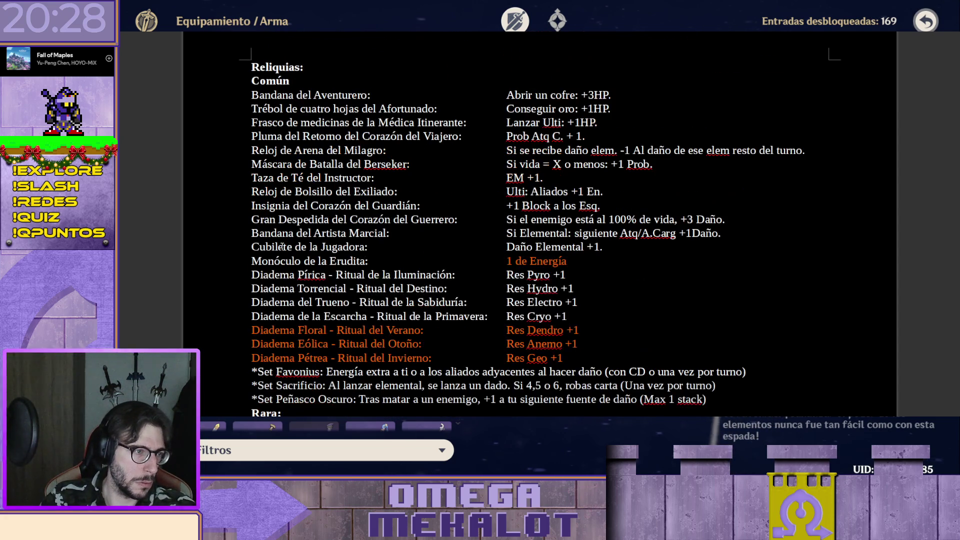
{"action": "type", "text": ":"}
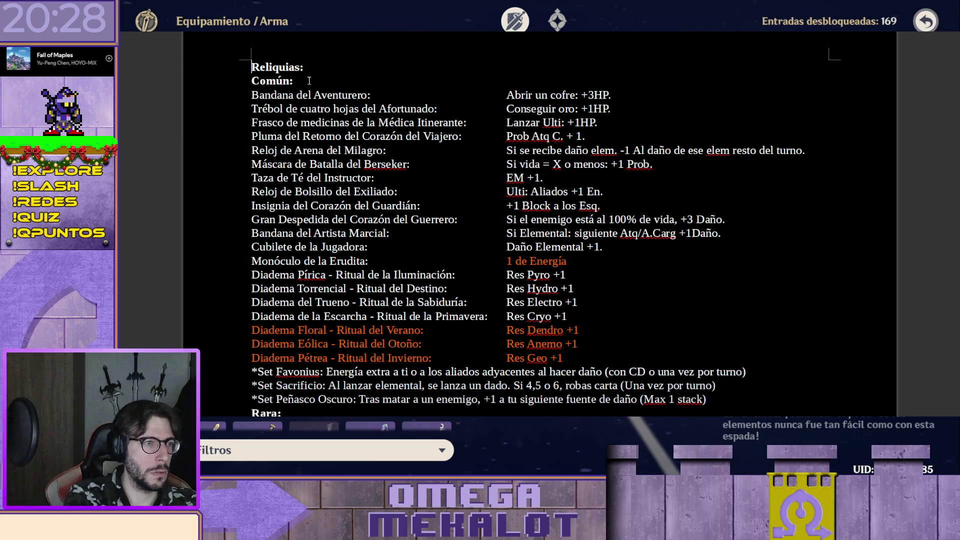
{"action": "key", "text": "Up"}
{"action": "key", "text": "Home"}
{"action": "type", "text": "-"}
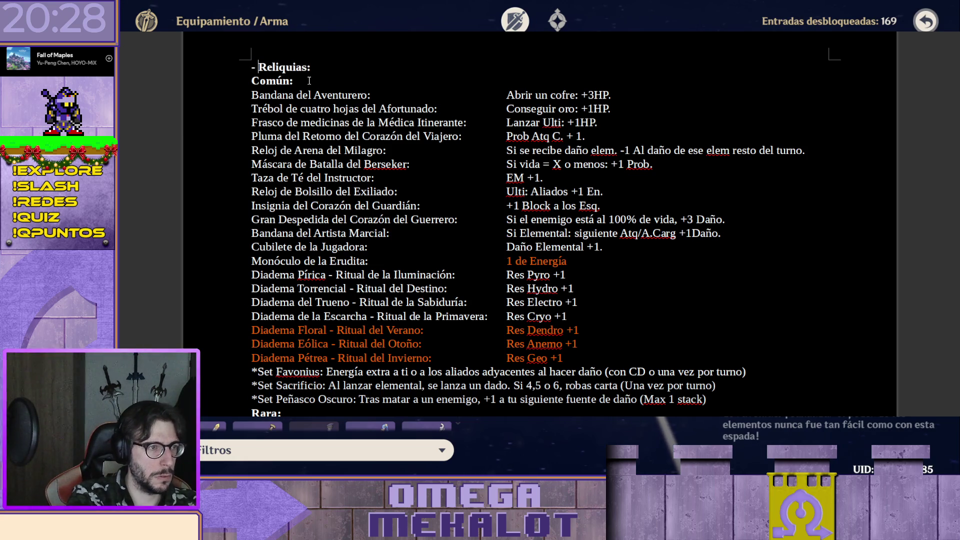
{"action": "scroll", "coordinate": [308, 81], "scroll_direction": "down", "scroll_amount": 5}
{"action": "scroll", "coordinate": [330, 75], "scroll_direction": "down", "scroll_amount": 3}
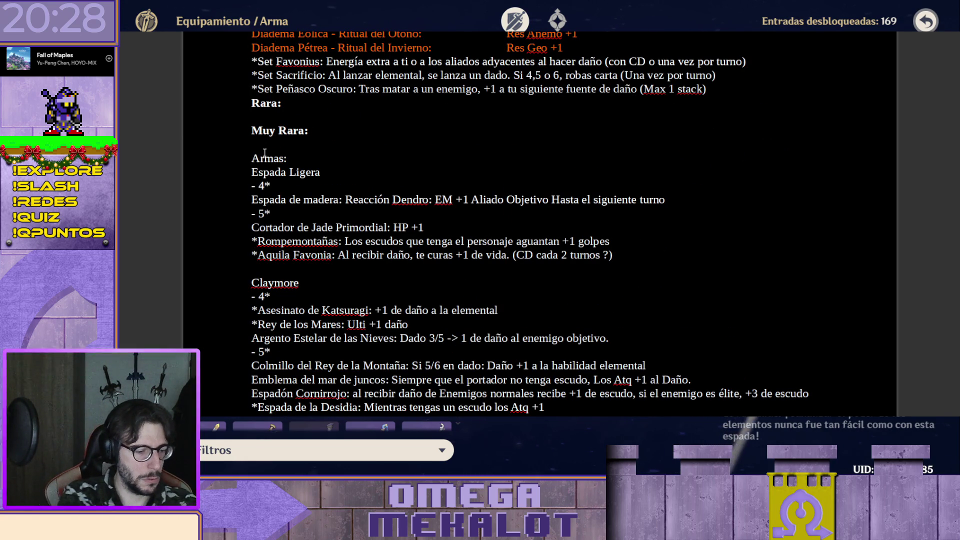
{"action": "type", "text": "-"}
- Make the '- Armas:' line a bold, larger heading
{"action": "key", "text": "shift+End"}
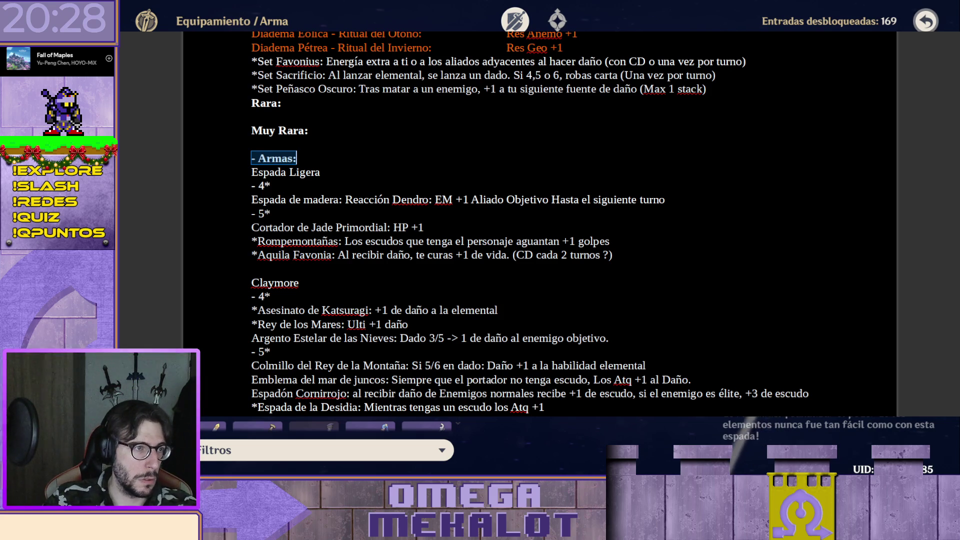
{"action": "key", "text": "ctrl+2"}
{"action": "left_click", "coordinate": [363, 162]}
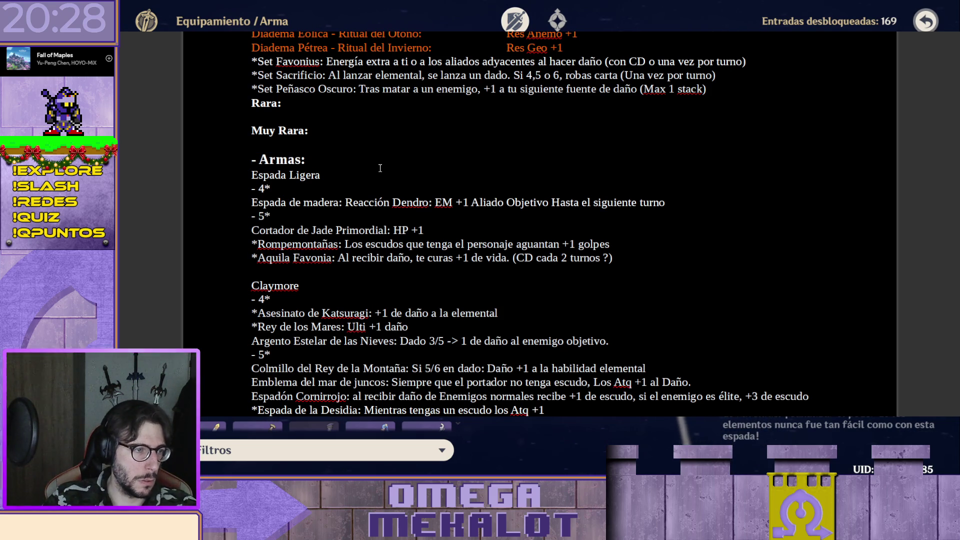
{"action": "scroll", "coordinate": [380, 168], "scroll_direction": "down", "scroll_amount": 1}
{"action": "scroll", "coordinate": [360, 165], "scroll_direction": "down", "scroll_amount": 2}
{"action": "scroll", "coordinate": [300, 160], "scroll_direction": "up", "scroll_amount": 3}
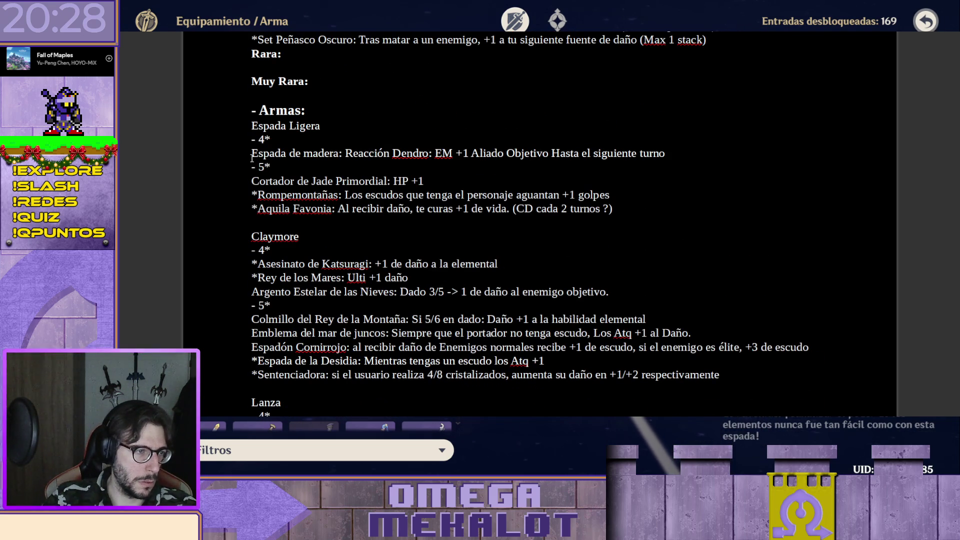
- Delete the 5-star entries from the Espada Ligera and Claymore lists
{"action": "left_click_drag", "start_coordinate": [252, 167], "coordinate": [620, 202]}
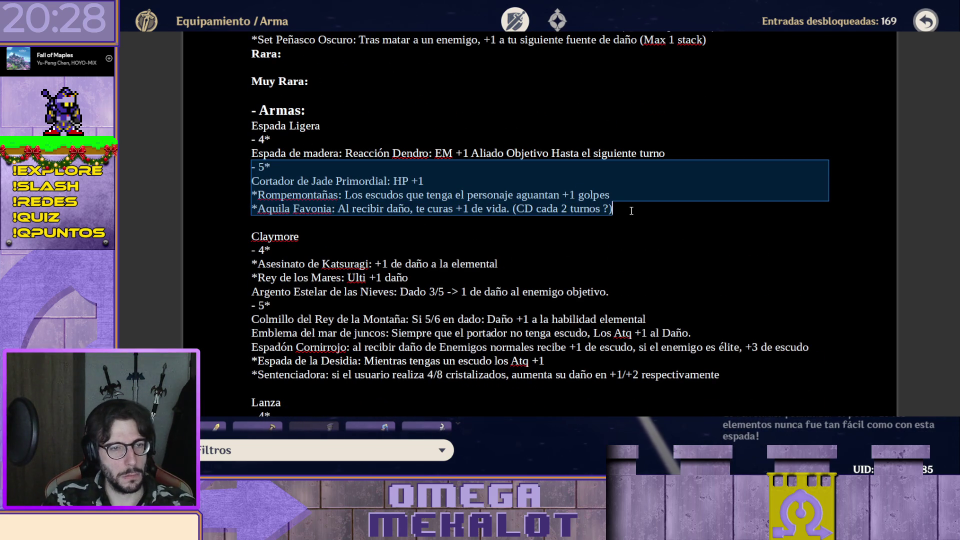
{"action": "key", "text": "Delete"}
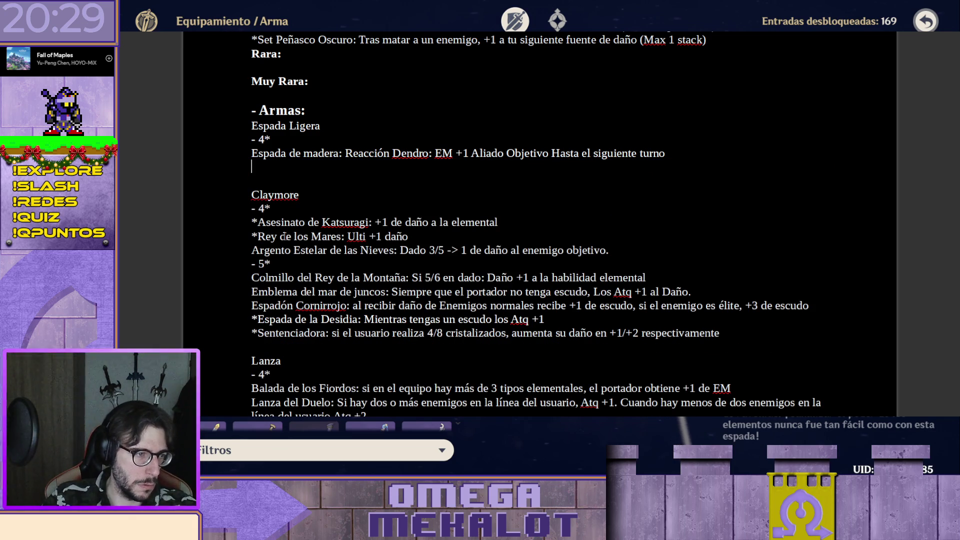
{"action": "left_click_drag", "start_coordinate": [255, 266], "coordinate": [775, 332]}
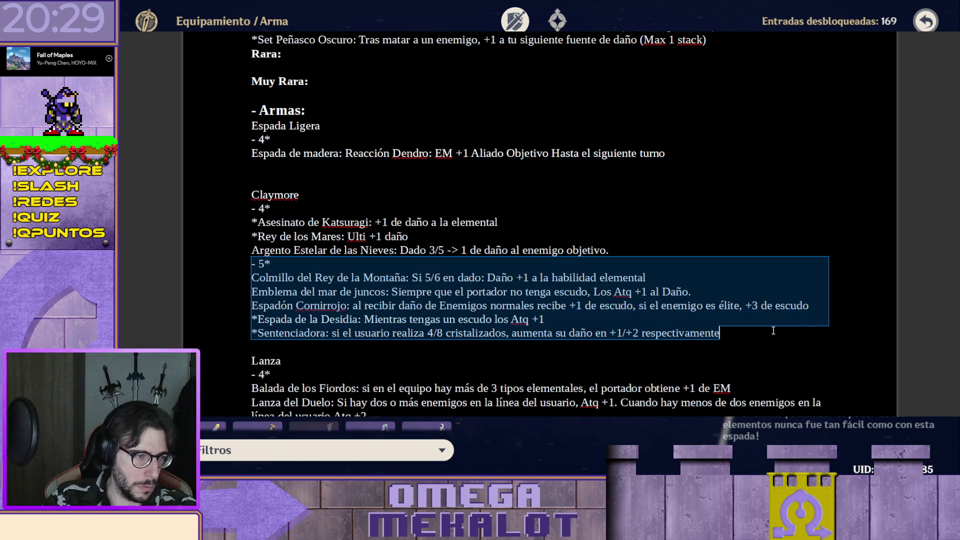
{"action": "key", "text": "Delete"}
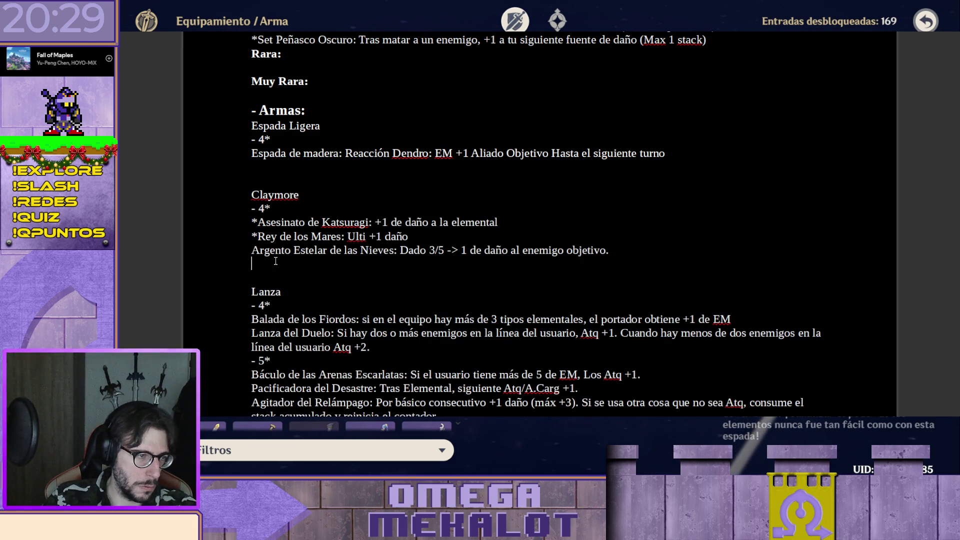
- Close the blank lines after Espada de madera and Argento Estelar and remove the 5-star block under Lanza
{"action": "key", "text": "BackSpace"}
{"action": "left_click", "coordinate": [274, 248]}
{"action": "key", "text": "BackSpace"}
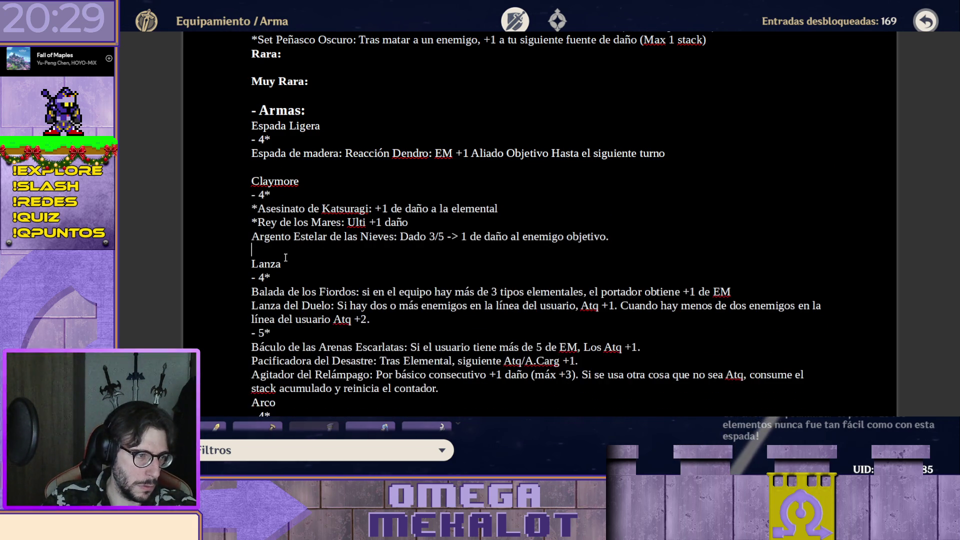
{"action": "scroll", "coordinate": [283, 241], "scroll_direction": "down", "scroll_amount": 3}
{"action": "mouse_move", "coordinate": [253, 246]}
{"action": "left_mouse_down"}
{"action": "mouse_move", "coordinate": [405, 334]}
{"action": "mouse_move", "coordinate": [478, 308]}
{"action": "left_mouse_up"}
{"action": "key", "text": "ctrl+x"}
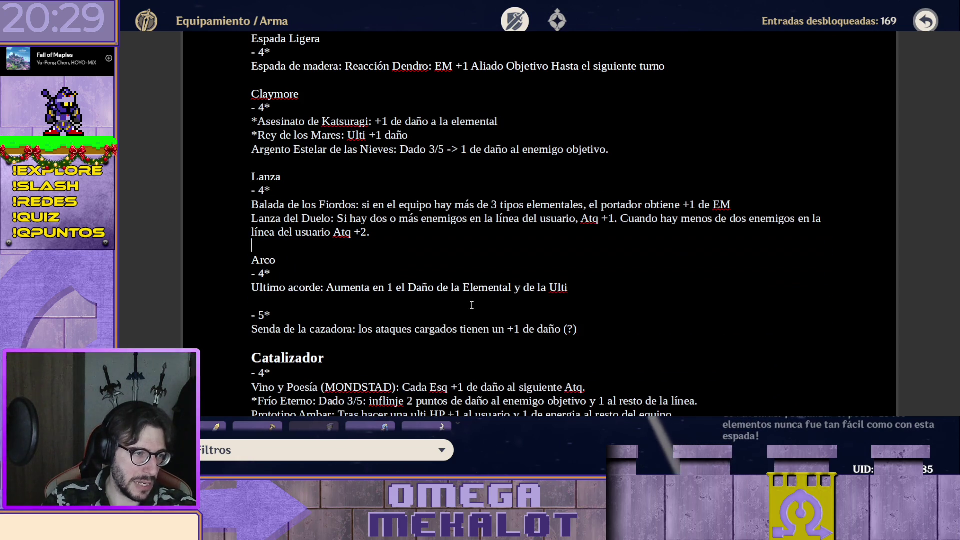
{"action": "scroll", "coordinate": [346, 242], "scroll_direction": "down", "scroll_amount": 2}
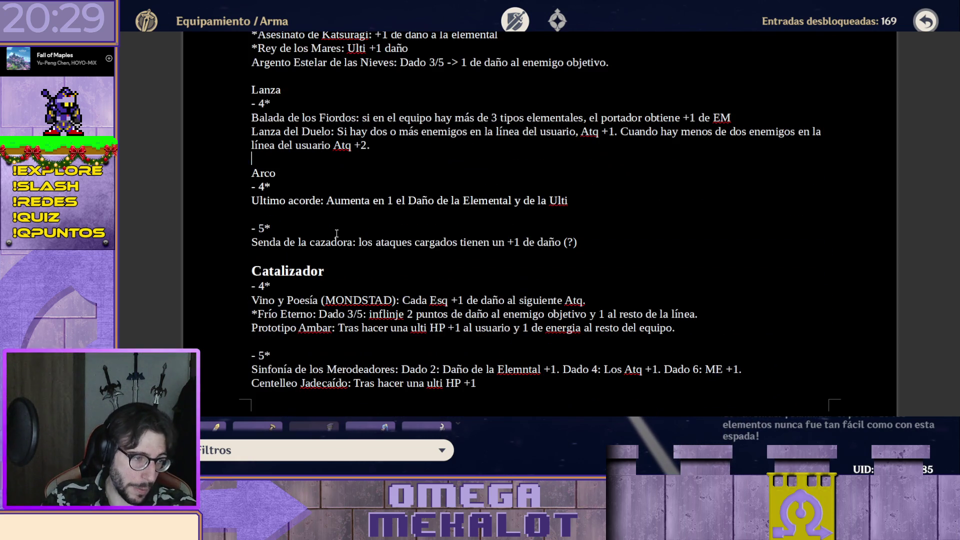
{"action": "scroll", "coordinate": [295, 128], "scroll_direction": "up", "scroll_amount": 3}
- Remove the Espada Ligera rating line and the asterisks before Asesinato de Katsuragi and Rey de los Mares
{"action": "left_click", "coordinate": [293, 141]}
{"action": "key", "text": "BackSpace"}
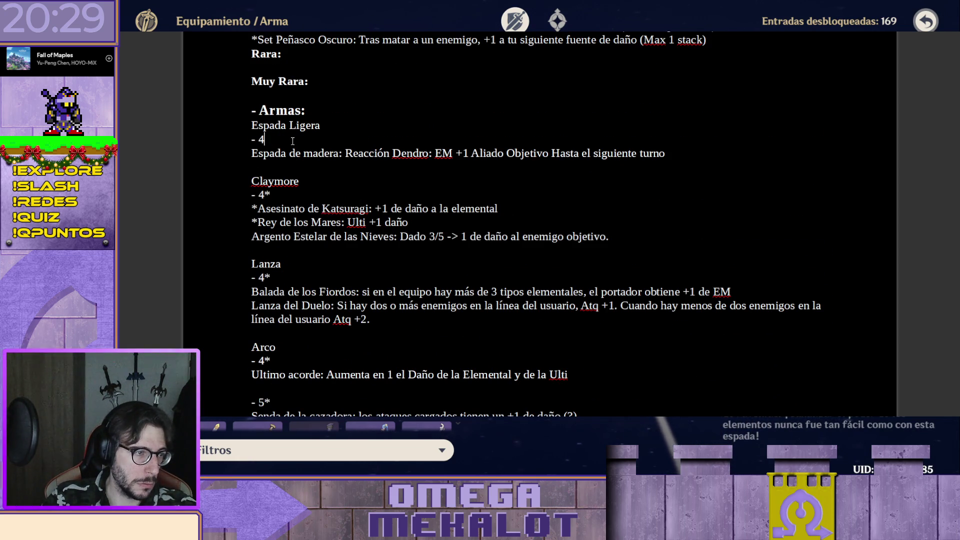
{"action": "key", "text": "BackSpace"}
{"action": "key", "text": "BackSpace"}
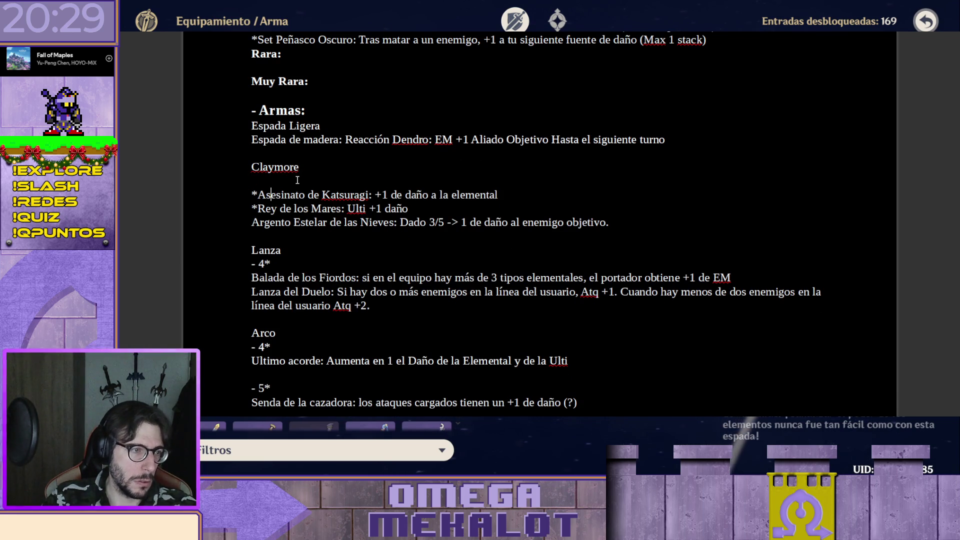
{"action": "key", "text": "Left"}
{"action": "key", "text": "Left"}
{"action": "key", "text": "BackSpace"}
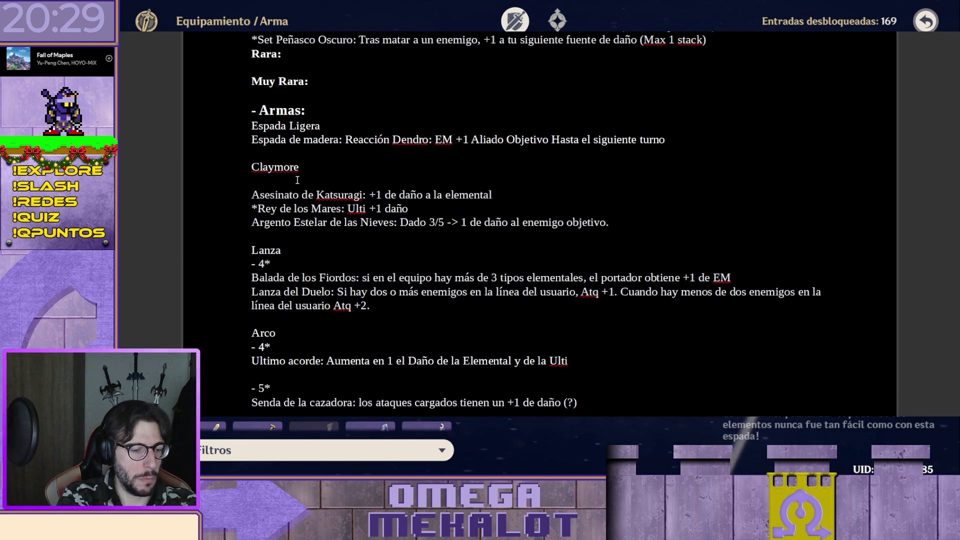
{"action": "key", "text": "Down"}
{"action": "key", "text": "Delete"}
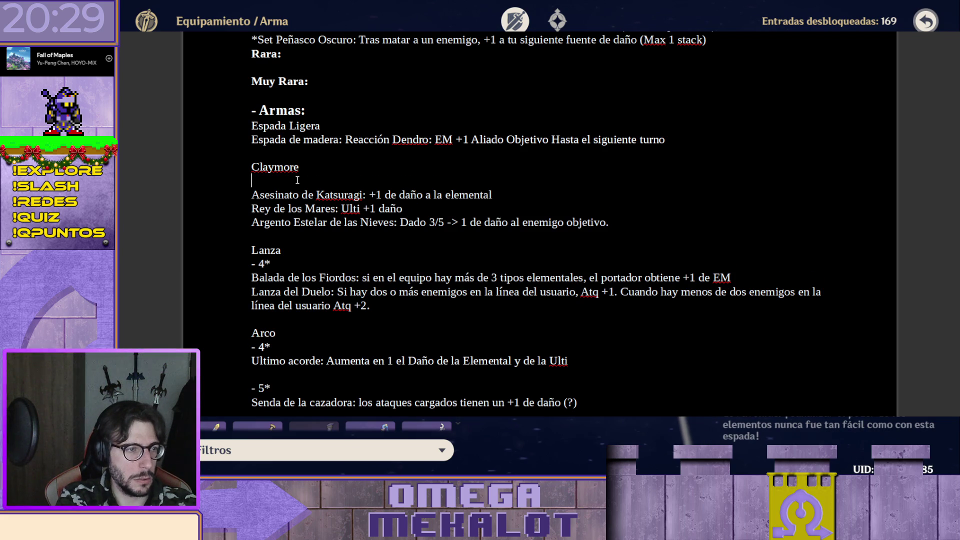
{"action": "key", "text": "Delete"}
- Strip the rating lines under Lanza and Arco and delete the 5-star Senda de la cazadora entry
{"action": "key", "text": "Down"}
{"action": "key", "text": "Down"}
{"action": "key", "text": "Down"}
{"action": "key", "text": "Down"}
{"action": "key", "text": "Down"}
{"action": "key", "text": "Delete"}
{"action": "key", "text": "Delete"}
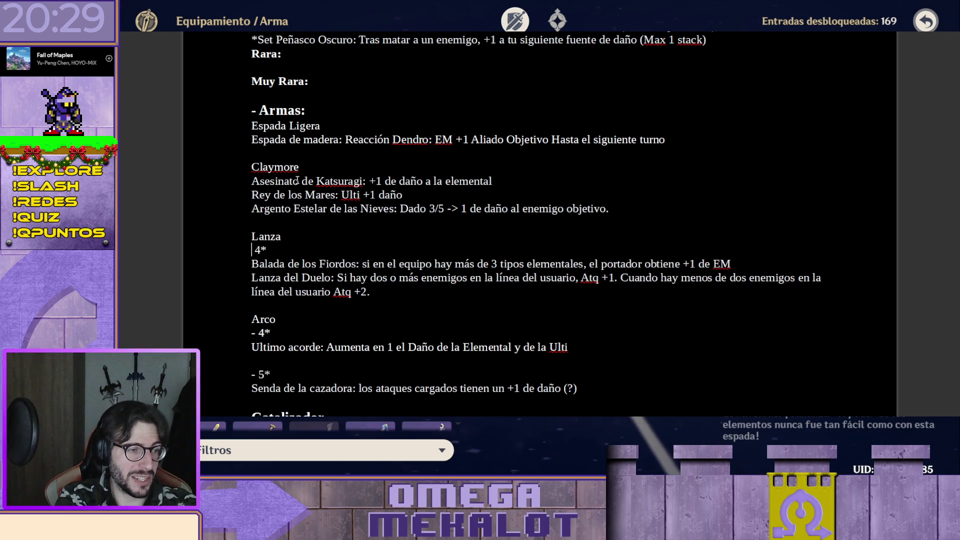
{"action": "key", "text": "Delete"}
{"action": "key", "text": "Down"}
{"action": "key", "text": "Down"}
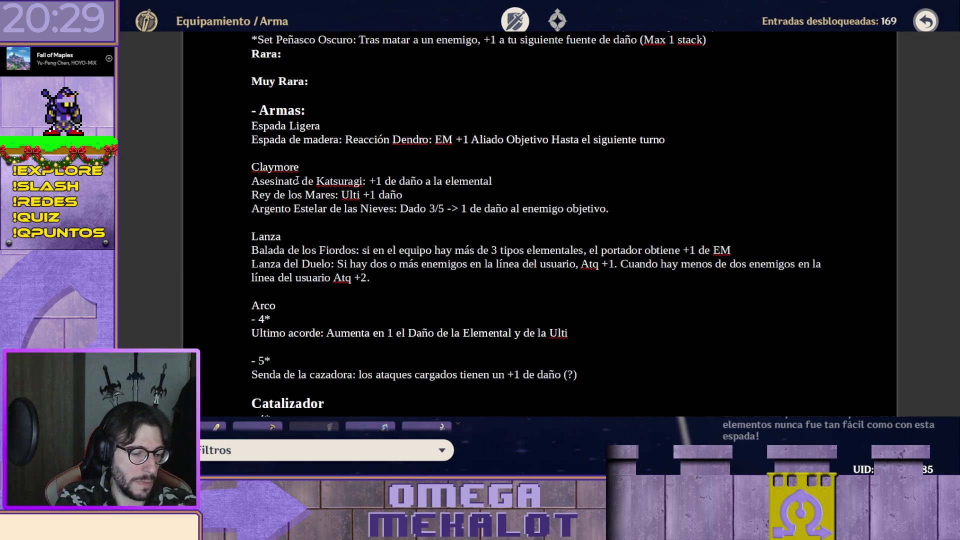
{"action": "key", "text": "Delete"}
{"action": "key", "text": "Delete"}
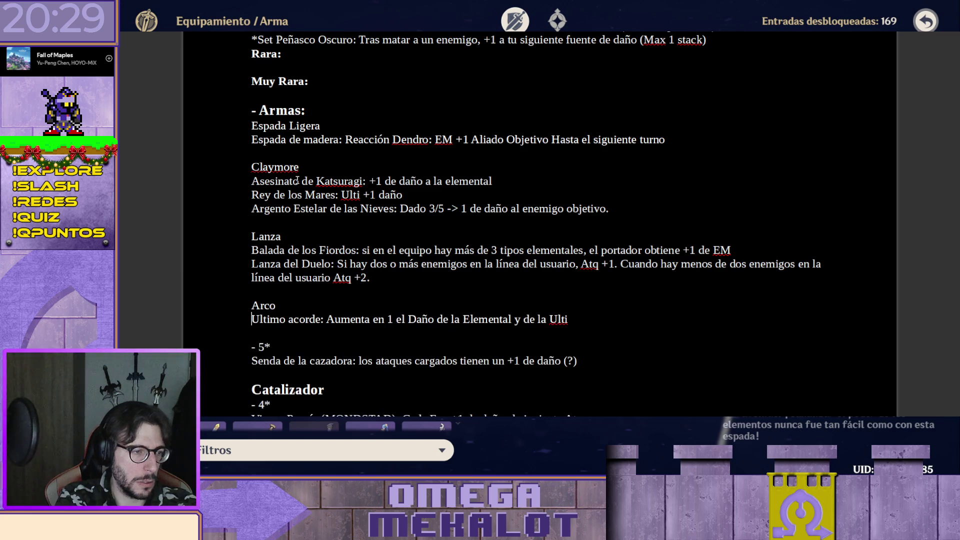
{"action": "key", "text": "Delete"}
{"action": "key", "text": "Delete"}
{"action": "key", "text": "Delete"}
{"action": "key", "text": "Delete"}
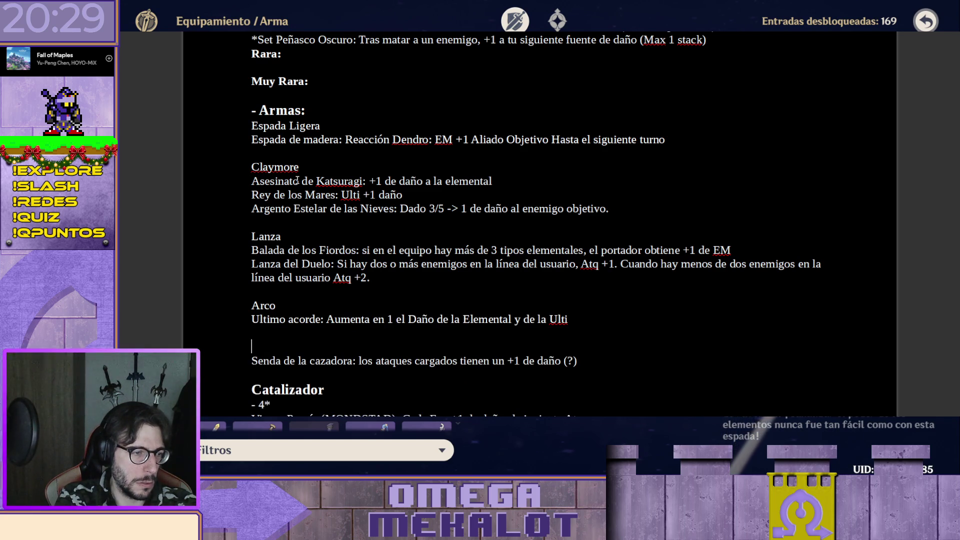
{"action": "key", "text": "Delete"}
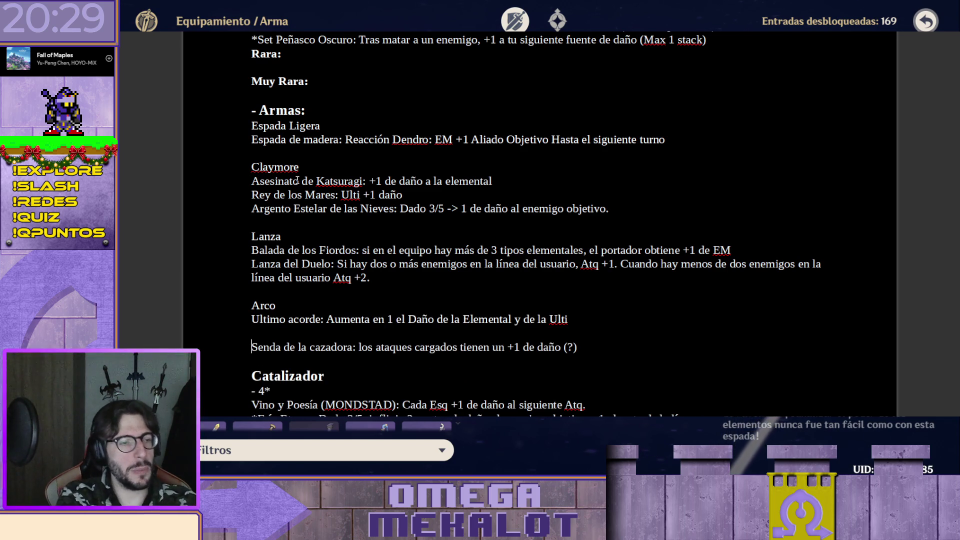
{"action": "key", "text": "shift+End"}
{"action": "key", "text": "Delete"}
{"action": "key", "text": "BackSpace"}
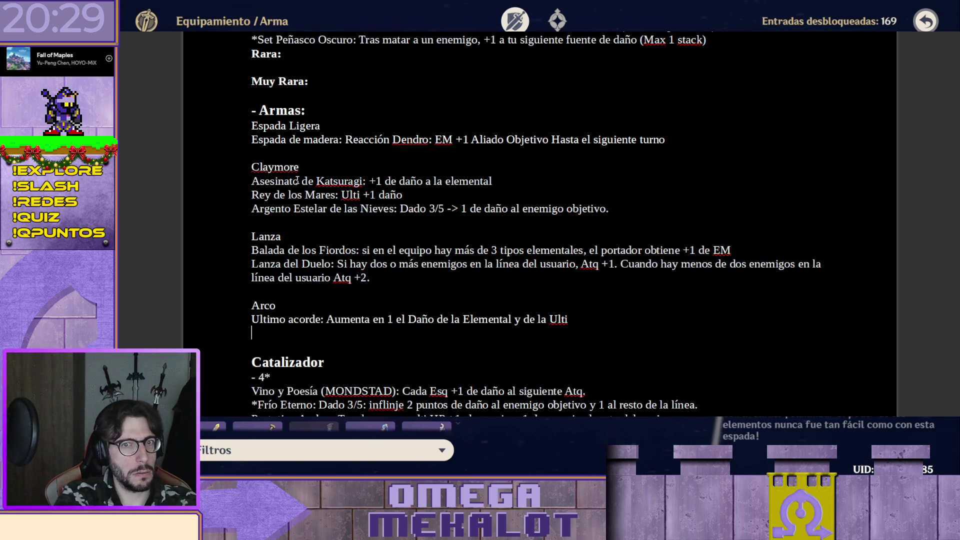
{"action": "scroll", "coordinate": [298, 181], "scroll_direction": "down", "scroll_amount": 2}
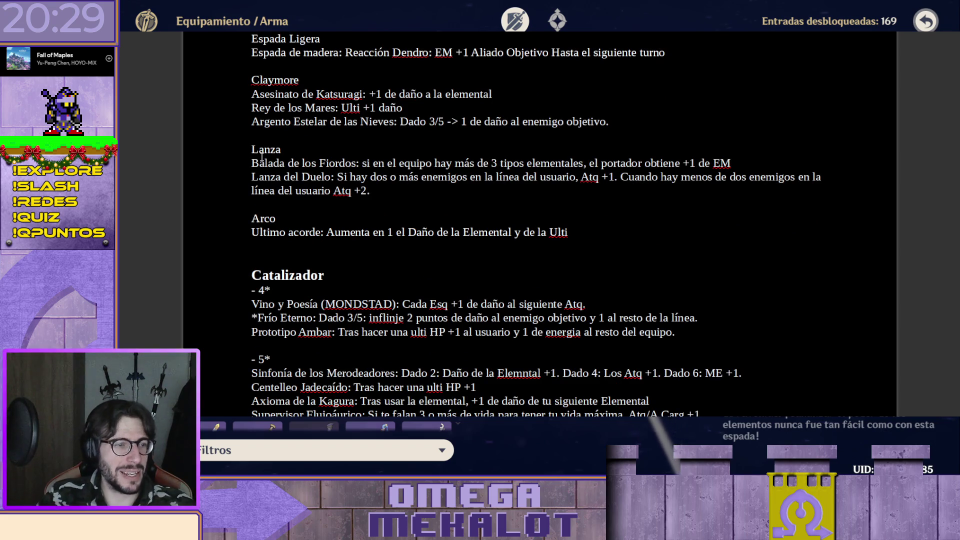
- Remove the '- 4*' line and the asterisk before Frío Eterno under Catalizador
{"action": "key", "text": "Delete"}
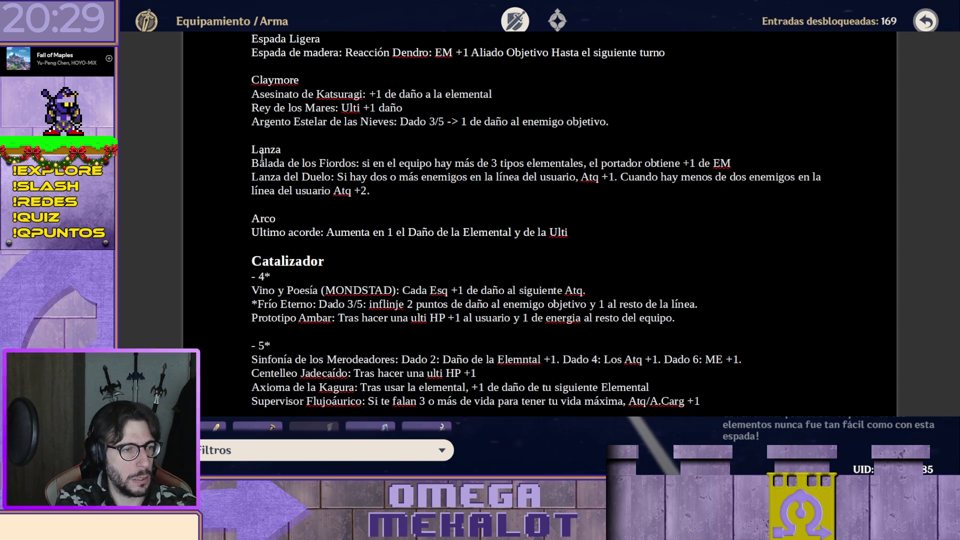
{"action": "key", "text": "shift+End"}
{"action": "key", "text": "Delete"}
{"action": "key", "text": "Down"}
{"action": "key", "text": "Delete"}
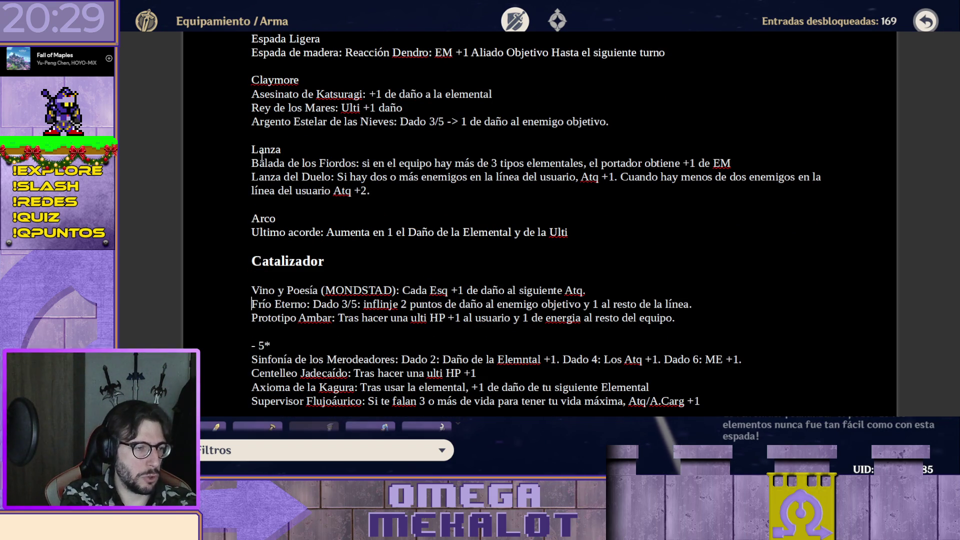
{"action": "key", "text": "Delete"}
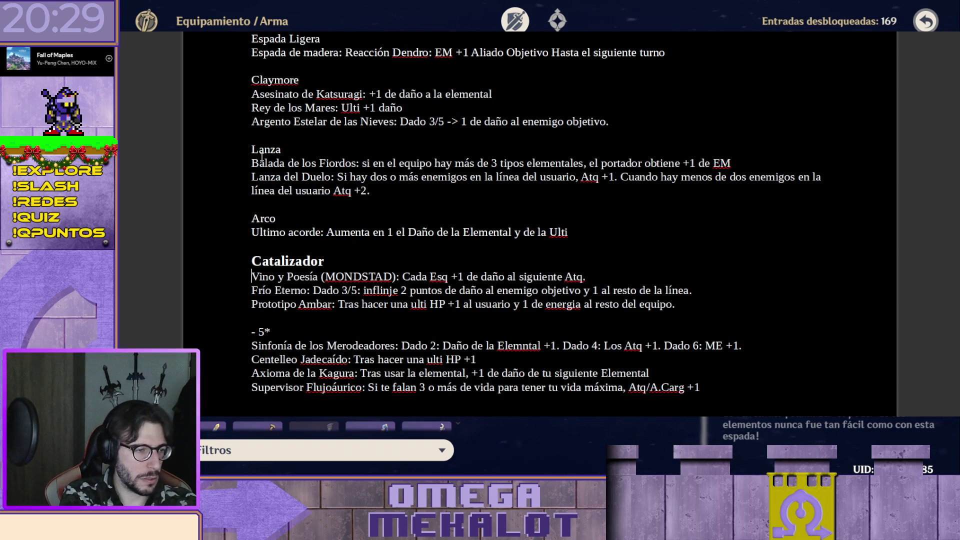
- Delete the entire '- 5*' block from the Catalizador list
{"action": "key", "text": "shift+Down"}
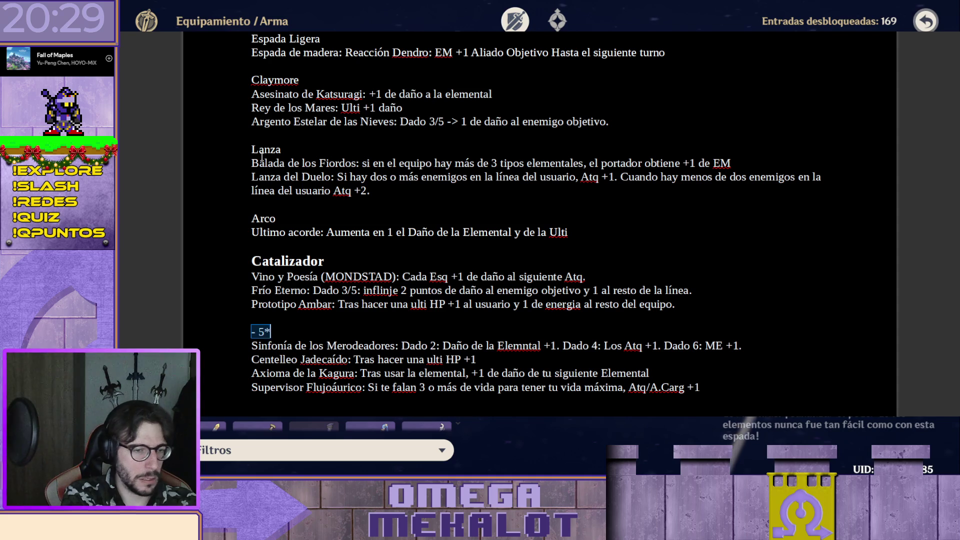
{"action": "key", "text": "shift+Down"}
{"action": "key", "text": "shift+Down"}
{"action": "key", "text": "shift+Down"}
{"action": "key", "text": "shift+Down"}
{"action": "key", "text": "Delete"}
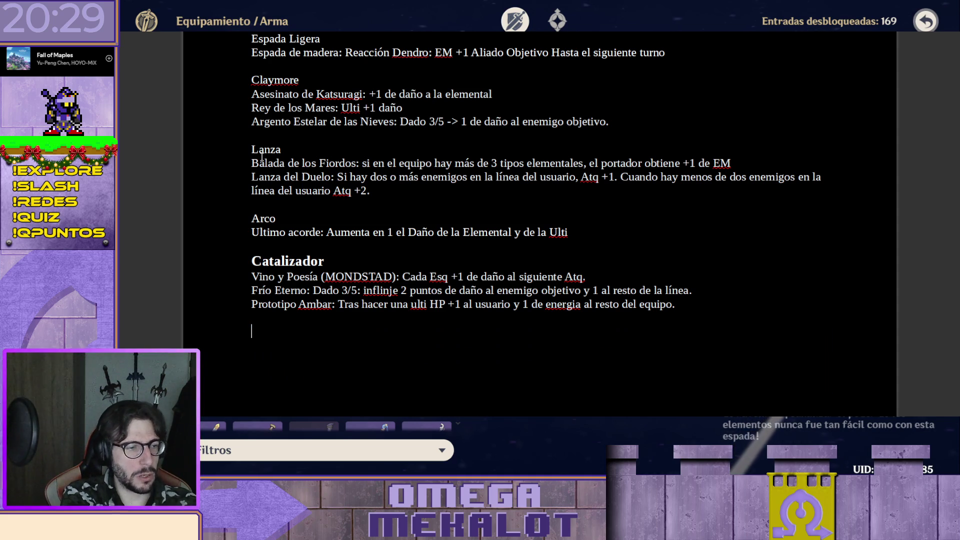
{"action": "scroll", "coordinate": [421, 161], "scroll_direction": "down", "scroll_amount": 3}
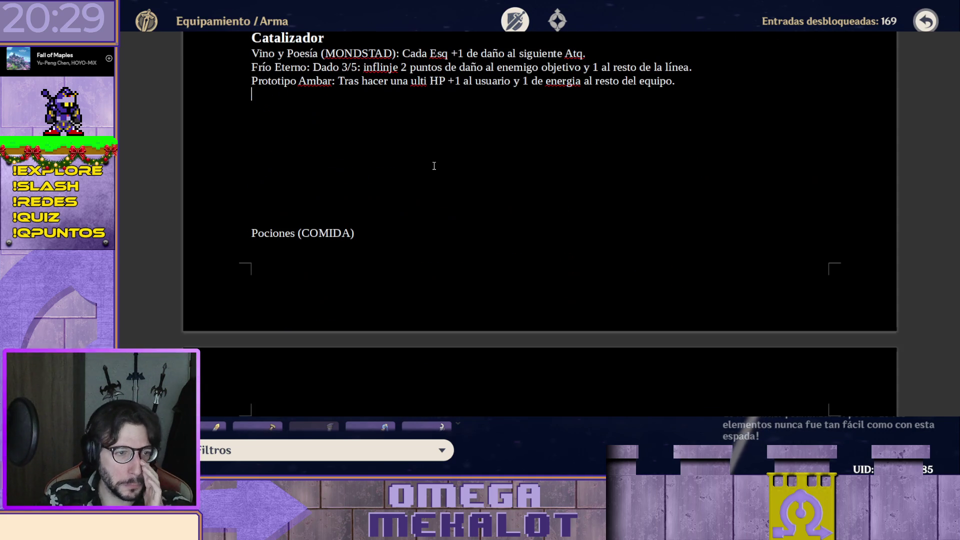
- Delete the blank lines so Pociones (COMIDA) follows directly after the Catalizador entries
{"action": "left_click_drag", "start_coordinate": [316, 116], "coordinate": [330, 218]}
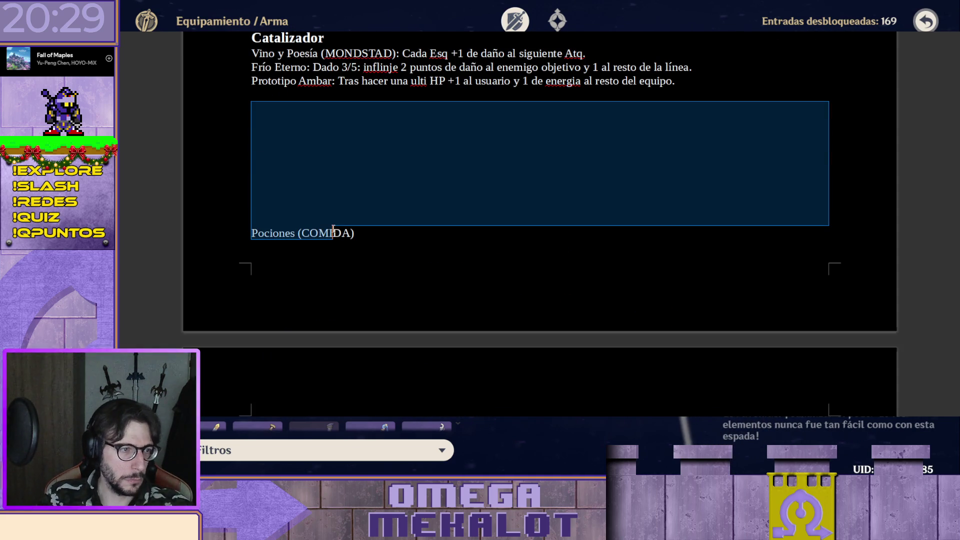
{"action": "left_click_drag", "start_coordinate": [304, 94], "coordinate": [307, 157]}
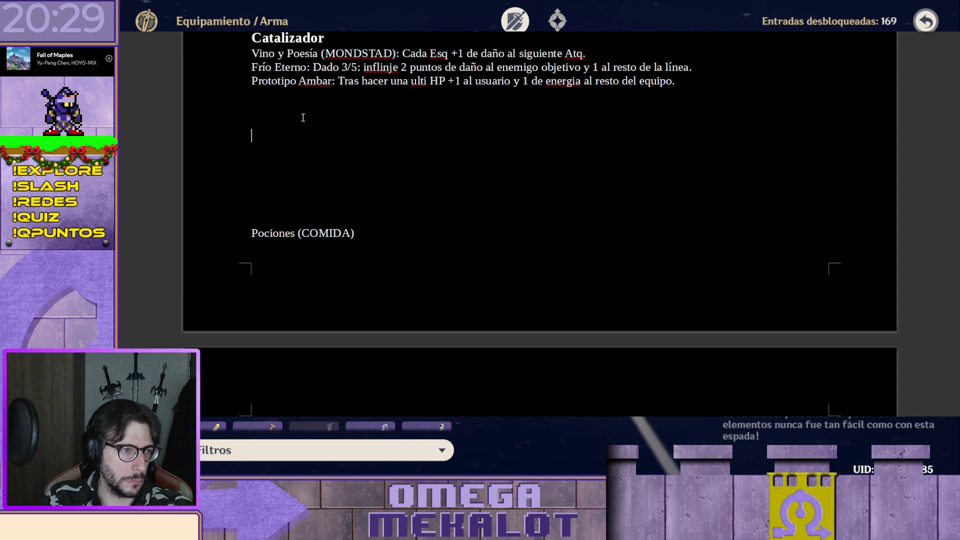
{"action": "key", "text": "BackSpace"}
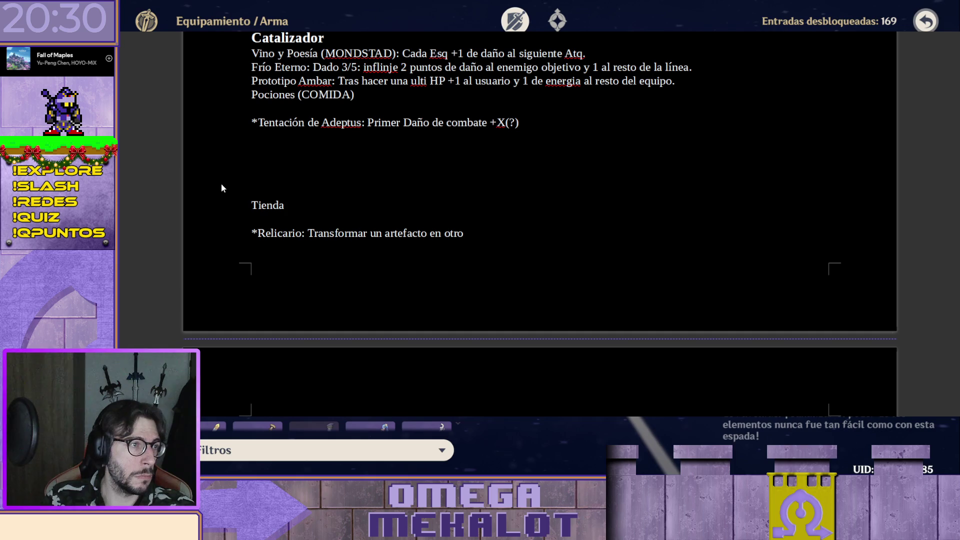
{"action": "scroll", "coordinate": [400, 183], "scroll_direction": "down", "scroll_amount": 3}
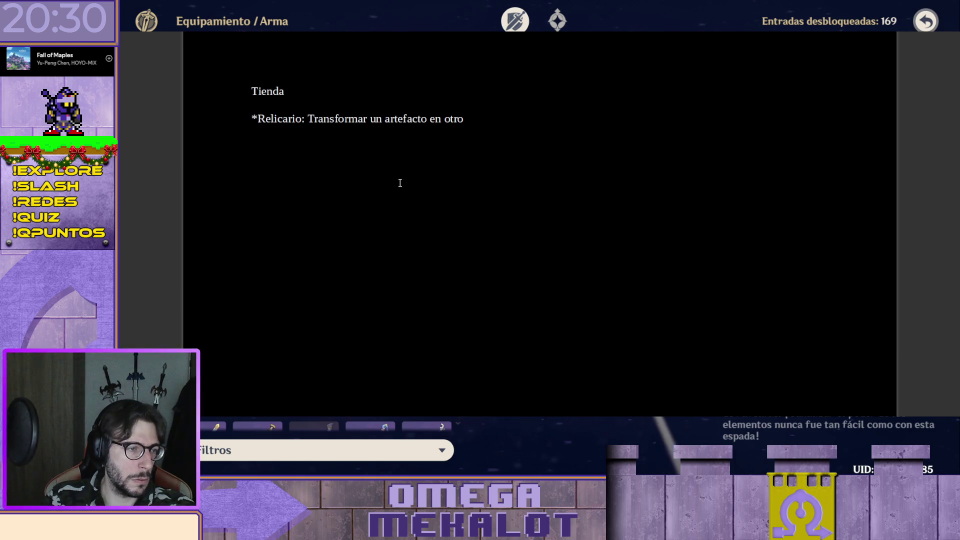
{"action": "scroll", "coordinate": [415, 131], "scroll_direction": "up", "scroll_amount": 4}
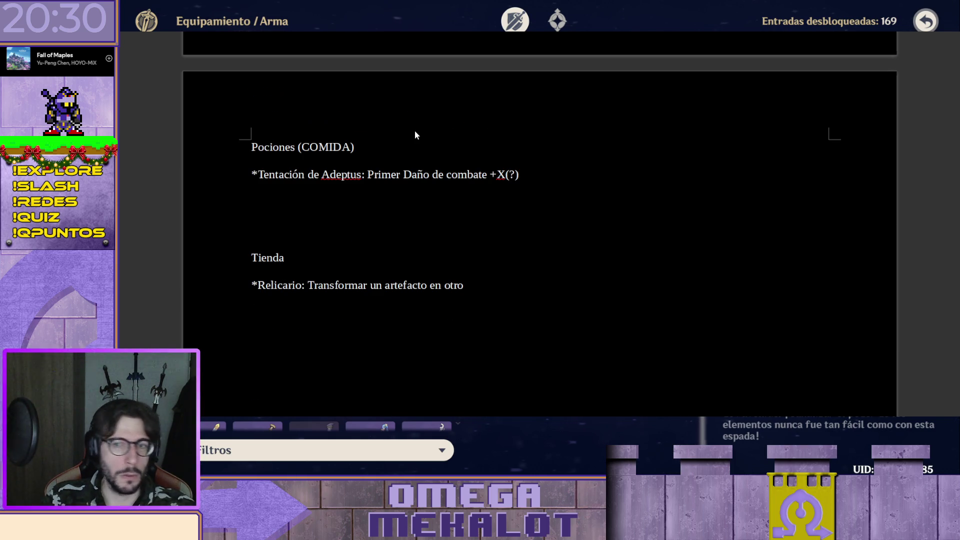
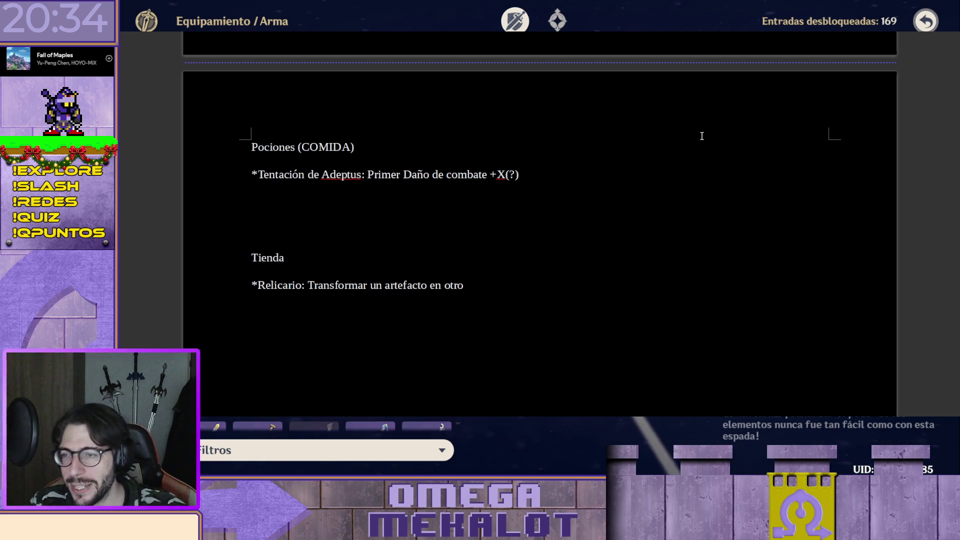
{"action": "scroll", "coordinate": [525, 150], "scroll_direction": "up", "scroll_amount": 5}
{"action": "scroll", "coordinate": [521, 182], "scroll_direction": "up", "scroll_amount": 5}
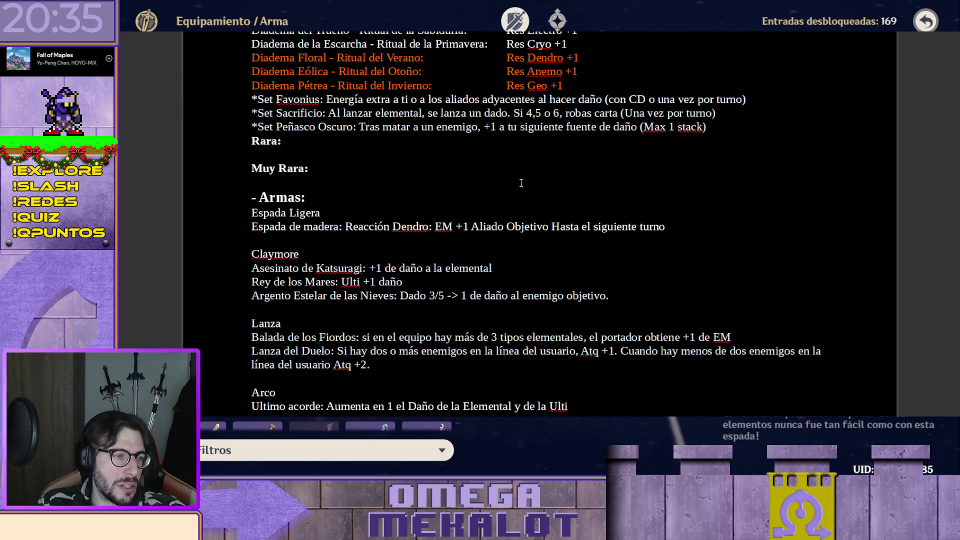
{"action": "scroll", "coordinate": [520, 182], "scroll_direction": "down", "scroll_amount": 5}
{"action": "scroll", "coordinate": [518, 233], "scroll_direction": "up", "scroll_amount": 2}
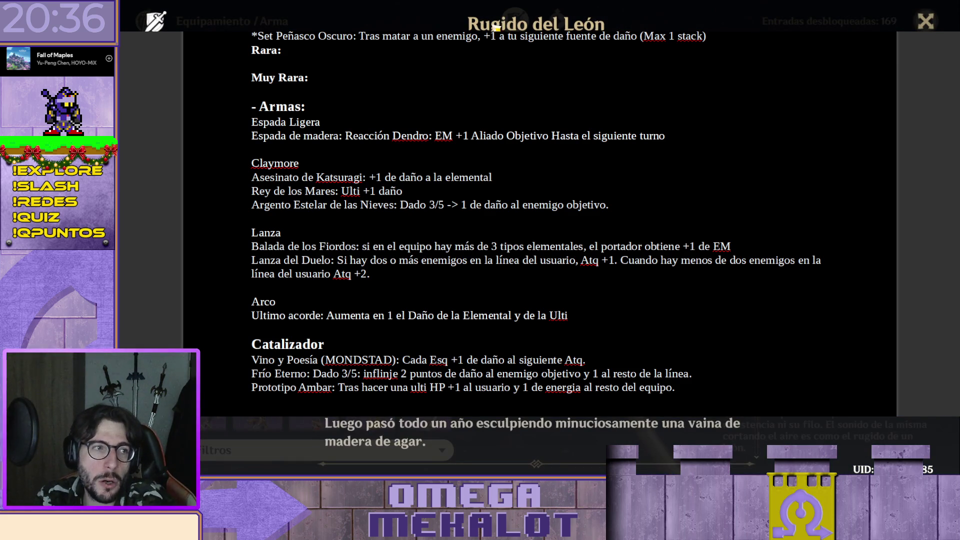
{"action": "left_click", "coordinate": [923, 22]}
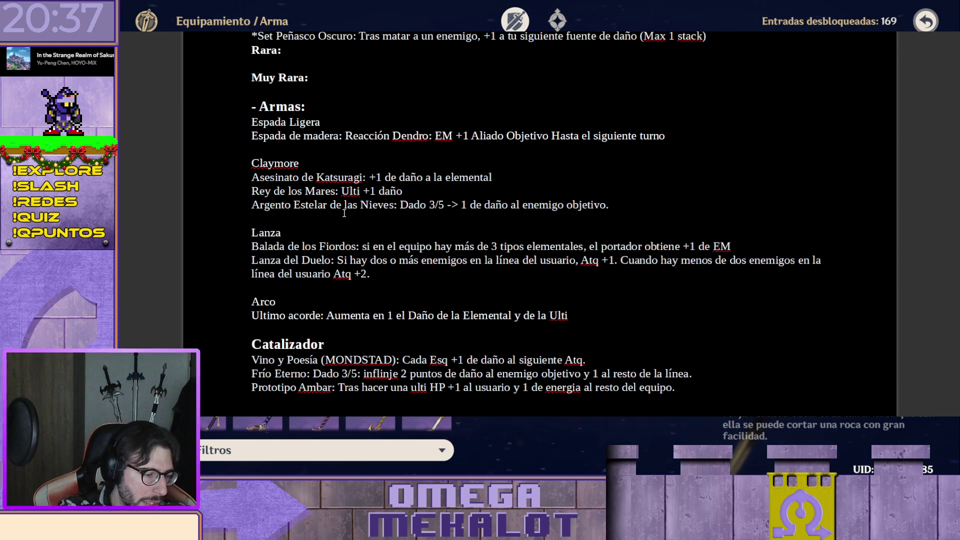
{"action": "type", "text": "(Ina"}
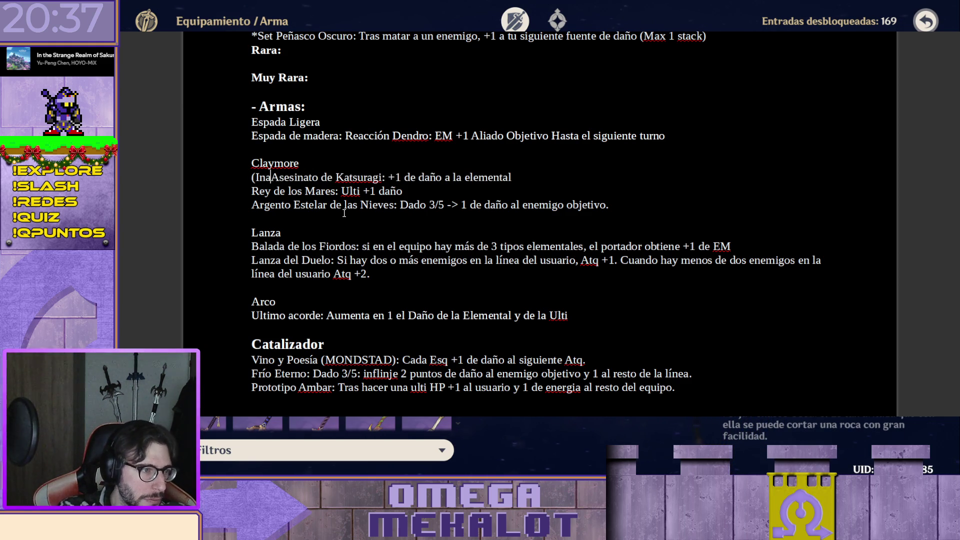
- Clear the lowercase tag before Asesinato de Katsuragi to retype it as (INA)
{"action": "key", "text": "BackSpace"}
{"action": "key", "text": "BackSpace"}
{"action": "key", "text": "BackSpace"}
{"action": "type", "text": "INA"}
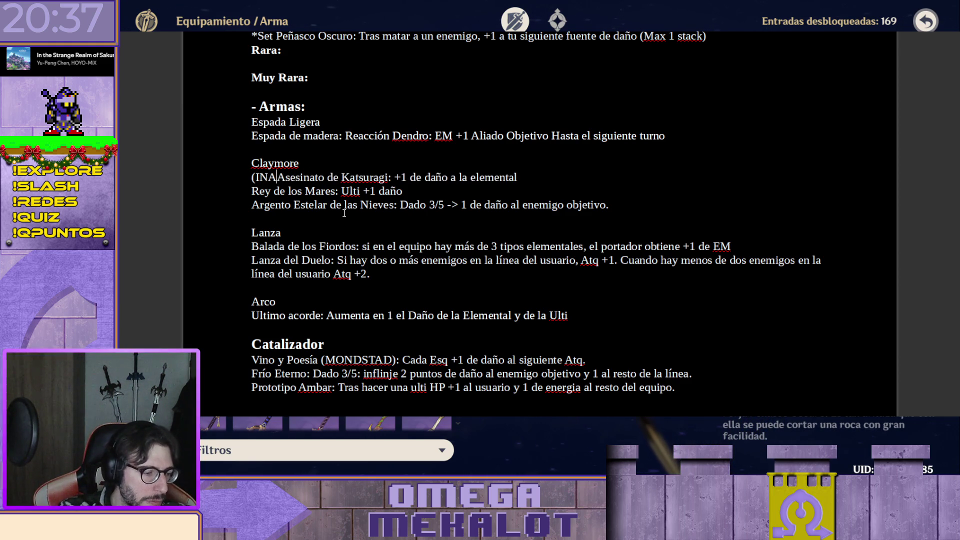
{"action": "type", "text": ")"}
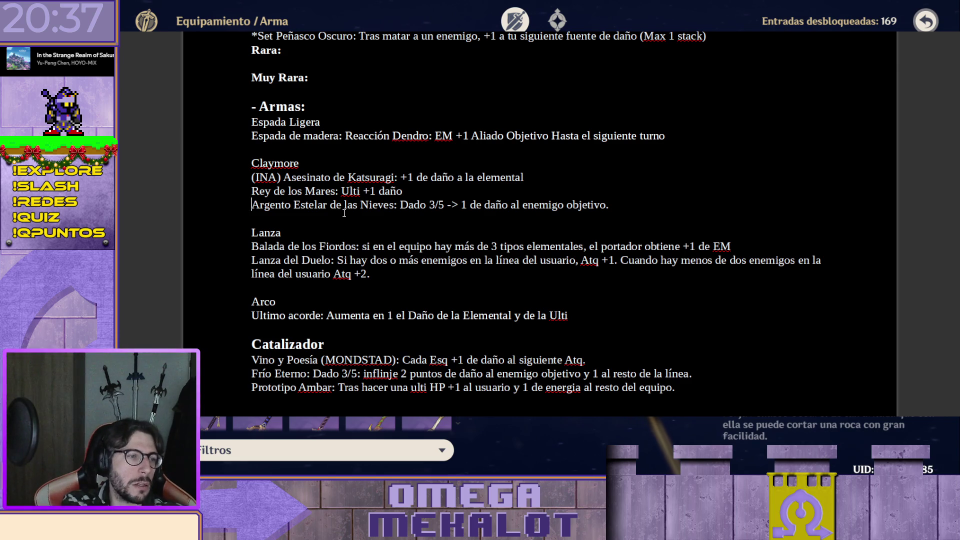
- Cut the Rey de los Mares and Argento Estelar lines and paste them above the (INA) Asesinato de Katsuragi entry
{"action": "key", "text": "End"}
{"action": "key", "text": "shift+Home"}
{"action": "key", "text": "shift+Up"}
{"action": "key", "text": "ctrl+c"}
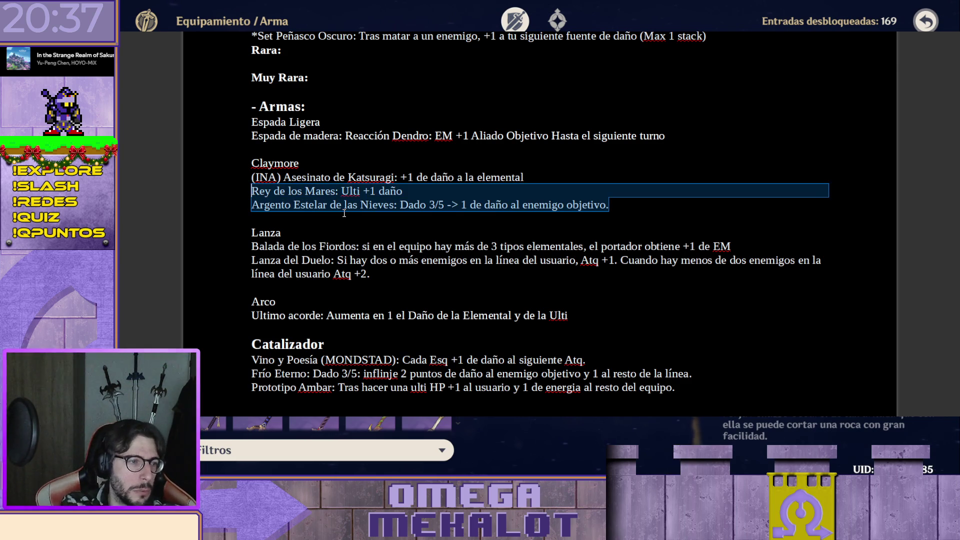
{"action": "key", "text": "Delete"}
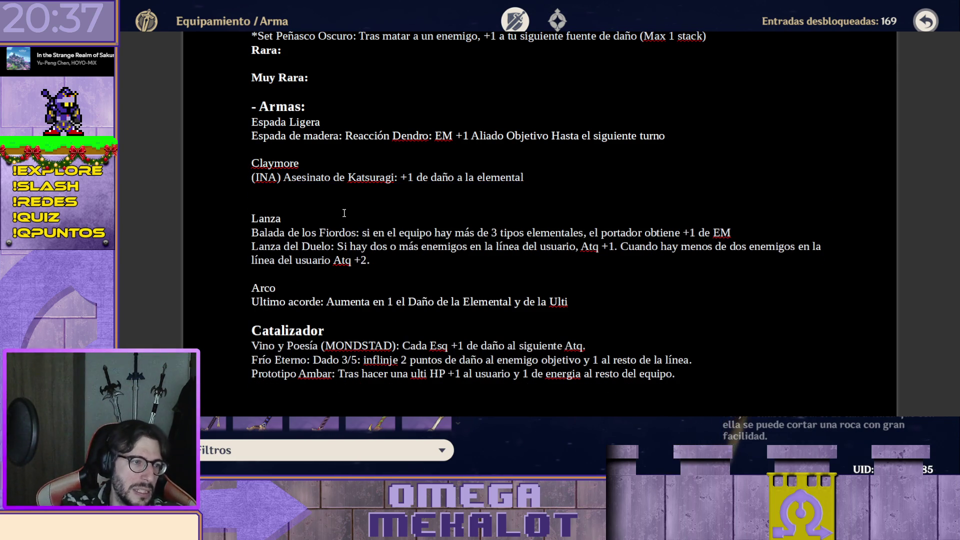
{"action": "key", "text": "Return"}
{"action": "key", "text": "ctrl+v"}
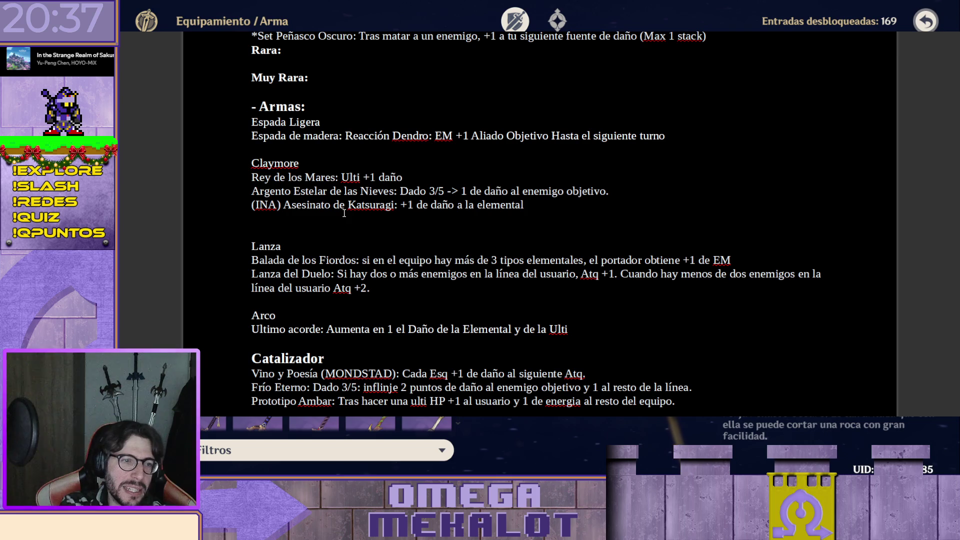
{"action": "key", "text": "shift+Down"}
{"action": "key", "text": "shift+Down"}
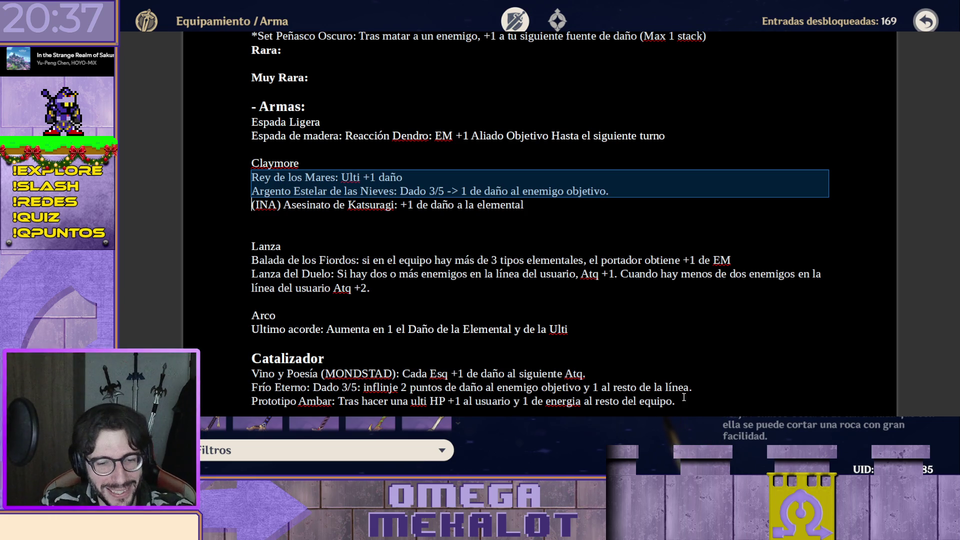
{"action": "key", "text": "Escape"}
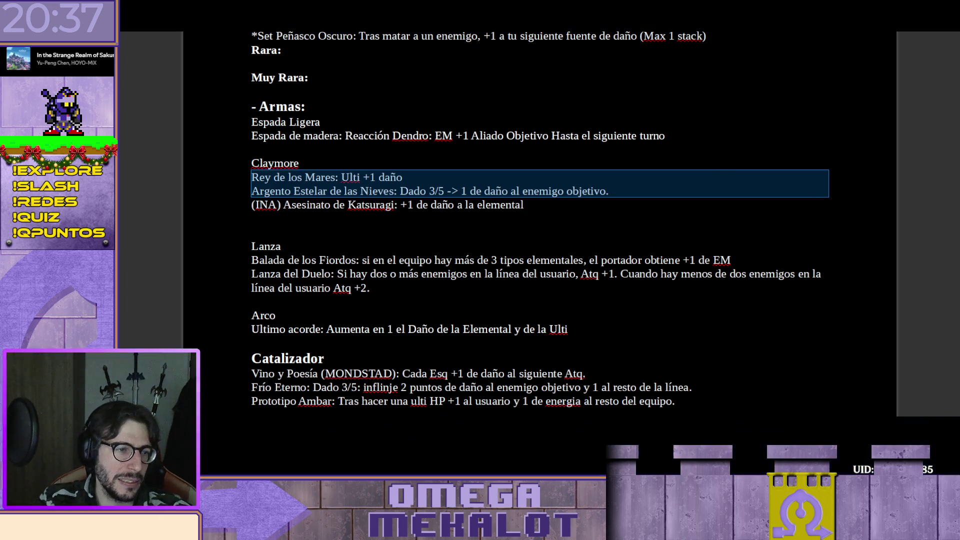
{"action": "key", "text": "Escape"}
{"action": "key", "text": "Escape"}
{"action": "key", "text": "c"}
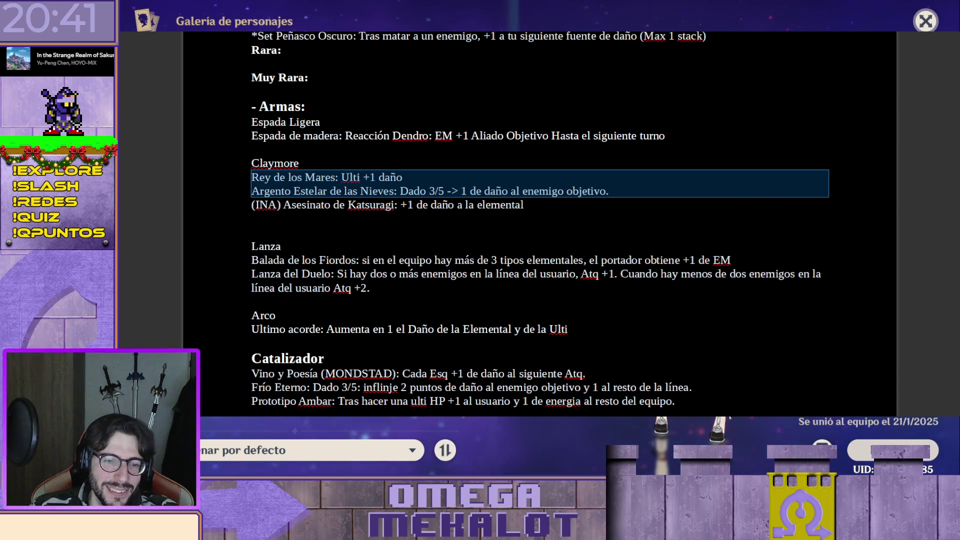
- Back out of the character gallery, profile and mail screens in the game with Escape
{"action": "key", "text": "Escape"}
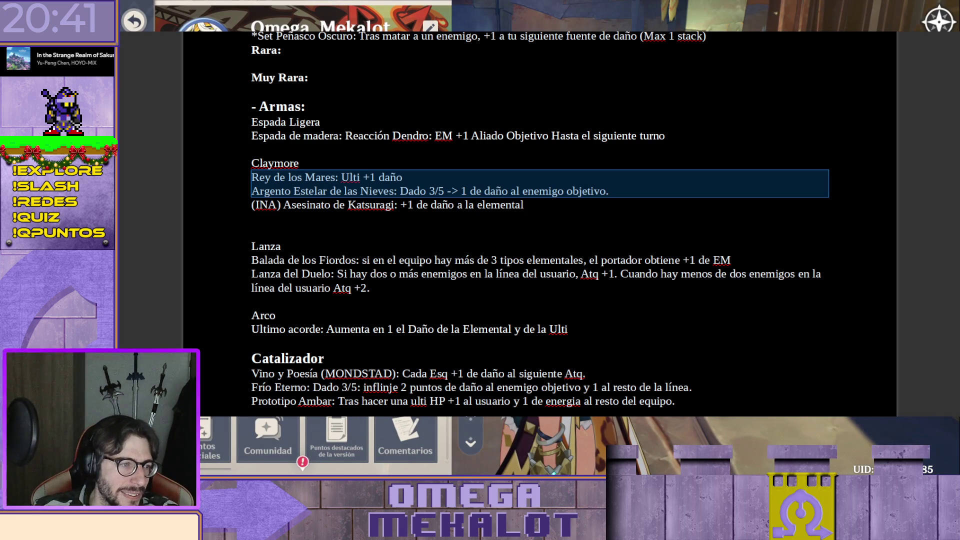
{"action": "key", "text": "Escape"}
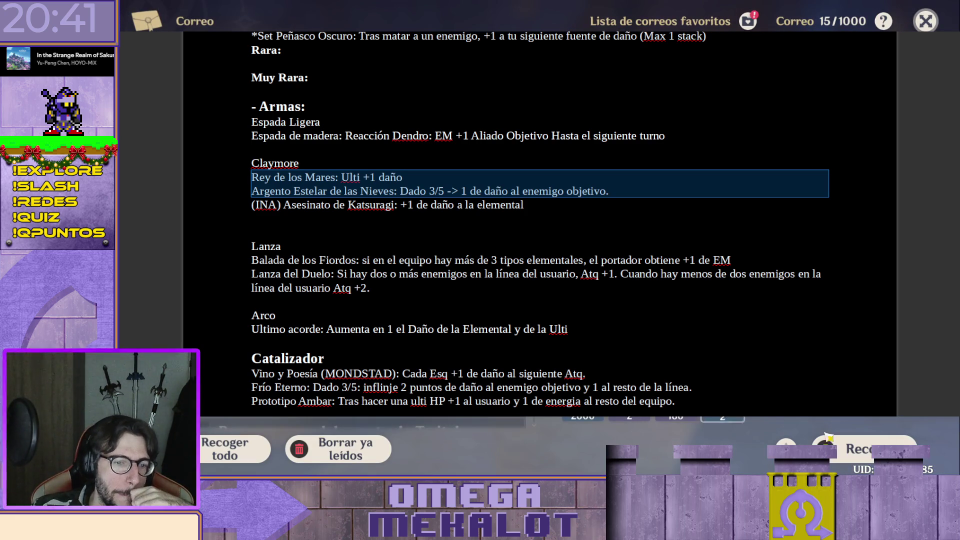
{"action": "key", "text": "Escape"}
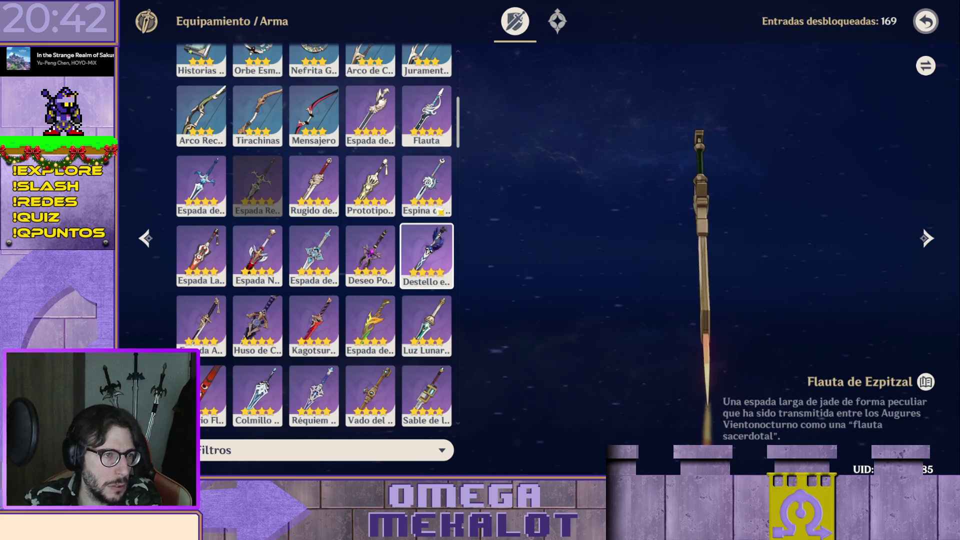
- Review the 4-star swords Espada Negra, Espada del Descenso, Deseo Ponzoñoso, Destello en la Oscuridad and Alba de la Tejelunas
{"action": "key", "text": "Up"}
{"action": "key", "text": "Up"}
{"action": "key", "text": "Left"}
{"action": "key", "text": "Right"}
{"action": "key", "text": "Right"}
{"action": "key", "text": "Right"}
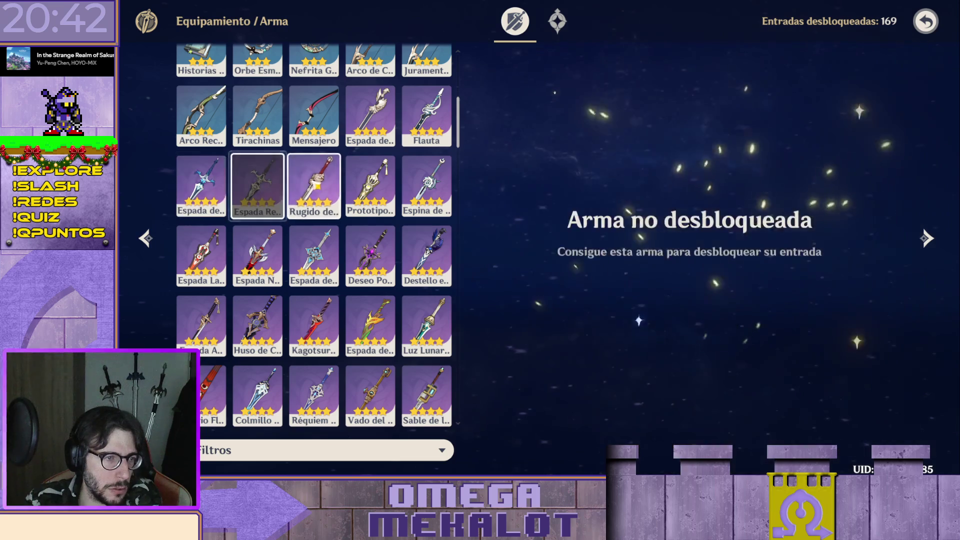
{"action": "key", "text": "Right"}
{"action": "key", "text": "Right"}
{"action": "key", "text": "Right"}
{"action": "key", "text": "Right"}
{"action": "key", "text": "Right"}
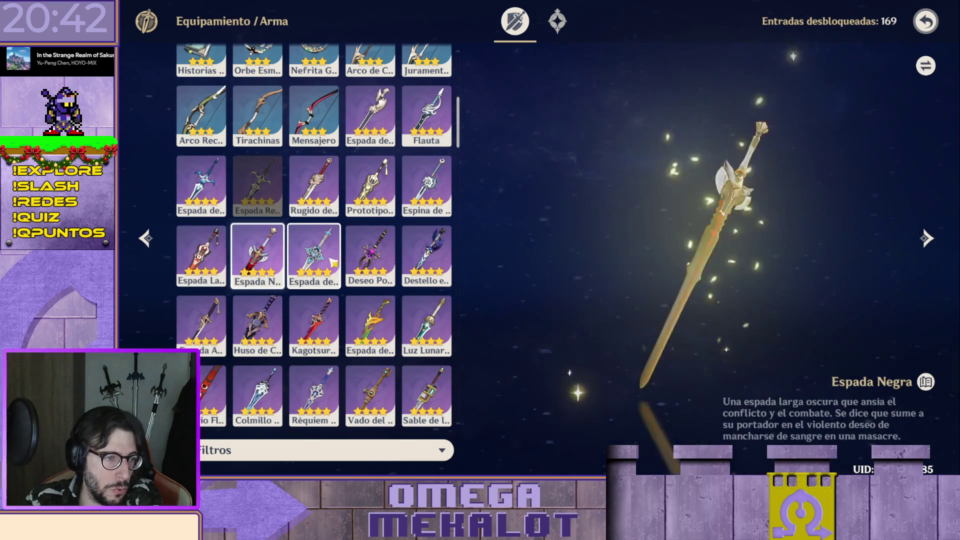
{"action": "left_click", "coordinate": [263, 275]}
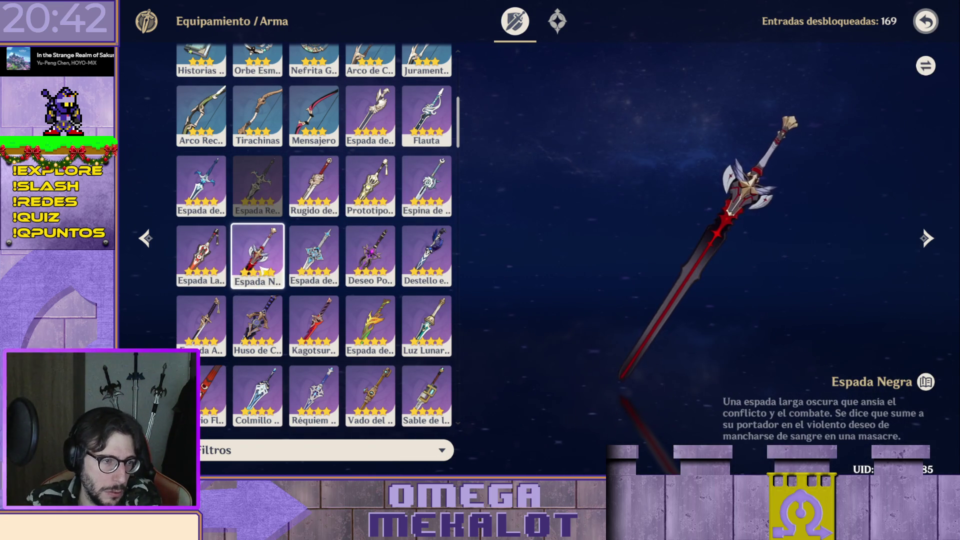
{"action": "left_click", "coordinate": [327, 269]}
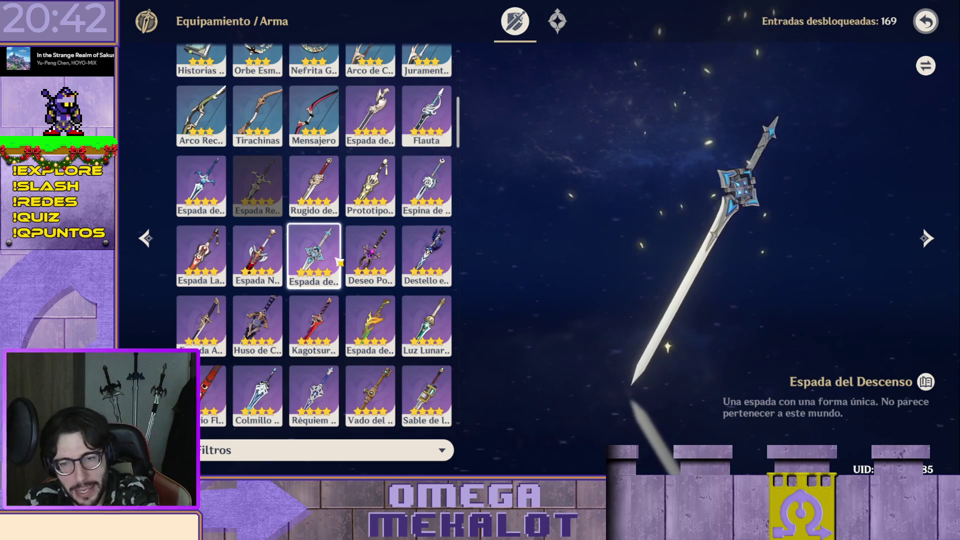
{"action": "left_click", "coordinate": [269, 258]}
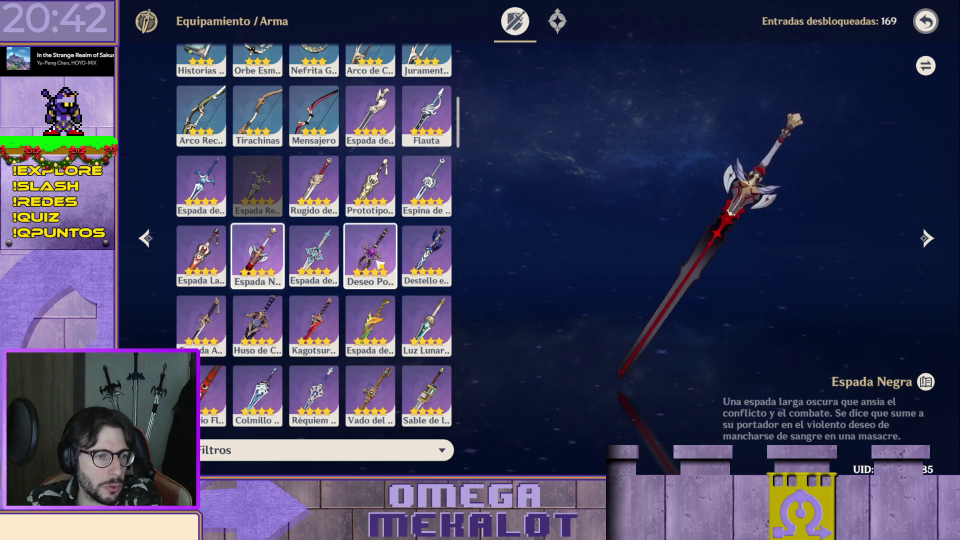
{"action": "left_click", "coordinate": [370, 255]}
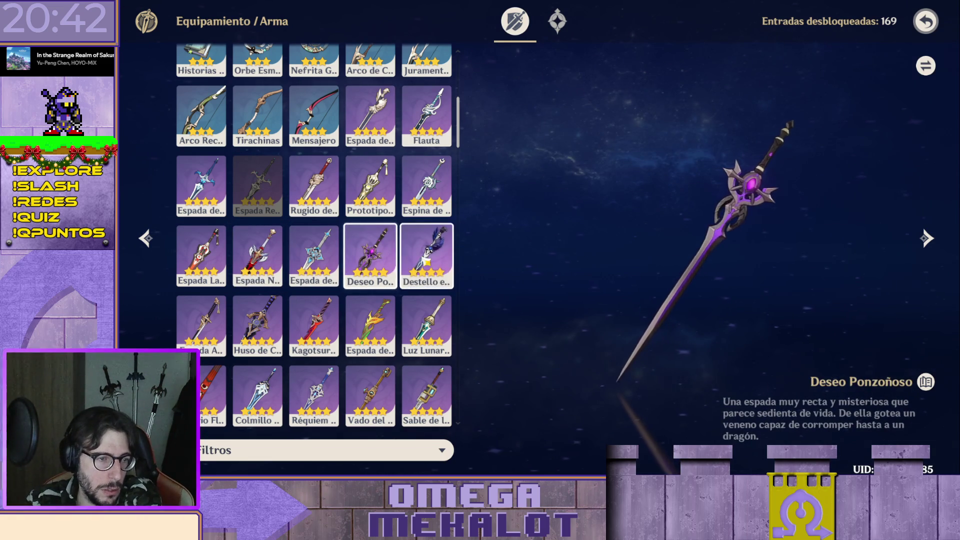
{"action": "left_click", "coordinate": [409, 270]}
{"action": "scroll", "coordinate": [409, 270], "scroll_direction": "down", "scroll_amount": 4}
{"action": "left_click", "coordinate": [201, 244]}
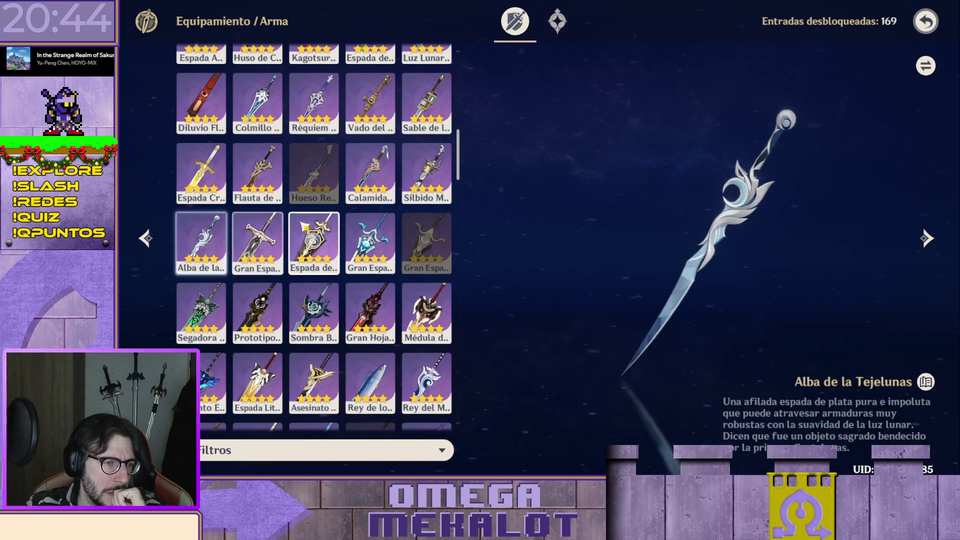
- Review the 4-star claymores through Gran Espada de Sacrificio, Segadora, Prototipo Arcaico, Sombra Blanca and Gran Hoja del Peñasco Oscuro
{"action": "left_click", "coordinate": [314, 244]}
{"action": "left_click", "coordinate": [258, 243]}
{"action": "left_click", "coordinate": [313, 244]}
{"action": "left_click", "coordinate": [370, 243]}
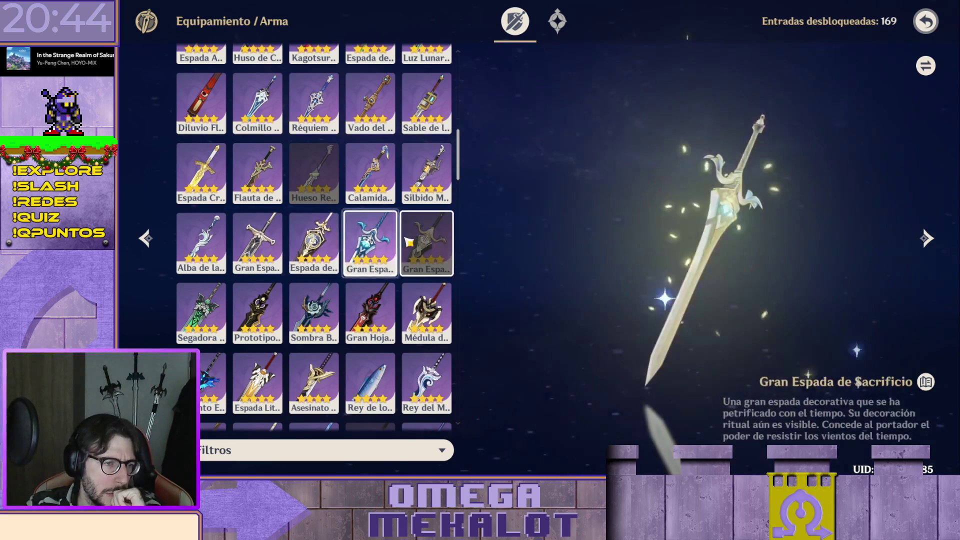
{"action": "left_click", "coordinate": [426, 243]}
{"action": "left_click", "coordinate": [201, 314]}
{"action": "left_click", "coordinate": [257, 314]}
{"action": "left_click", "coordinate": [315, 314]}
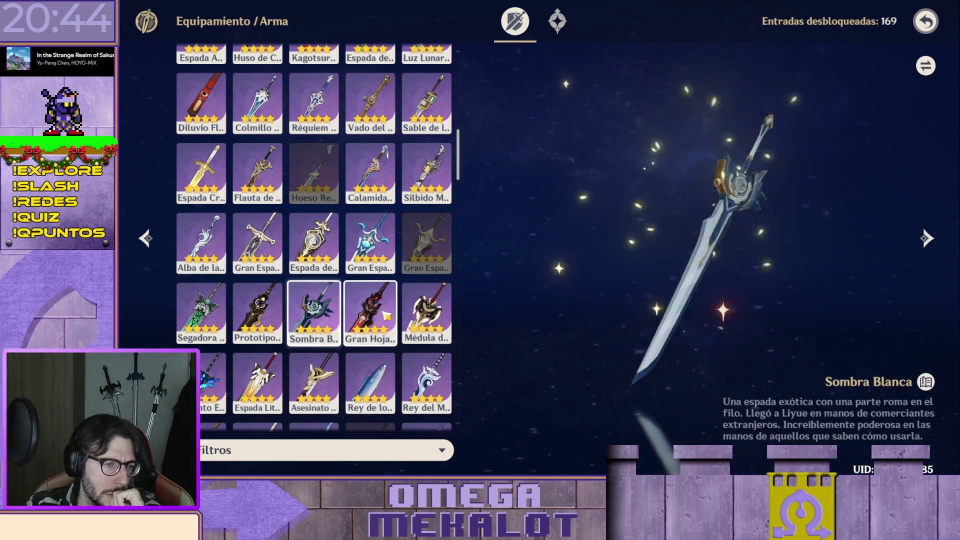
{"action": "left_click", "coordinate": [369, 314]}
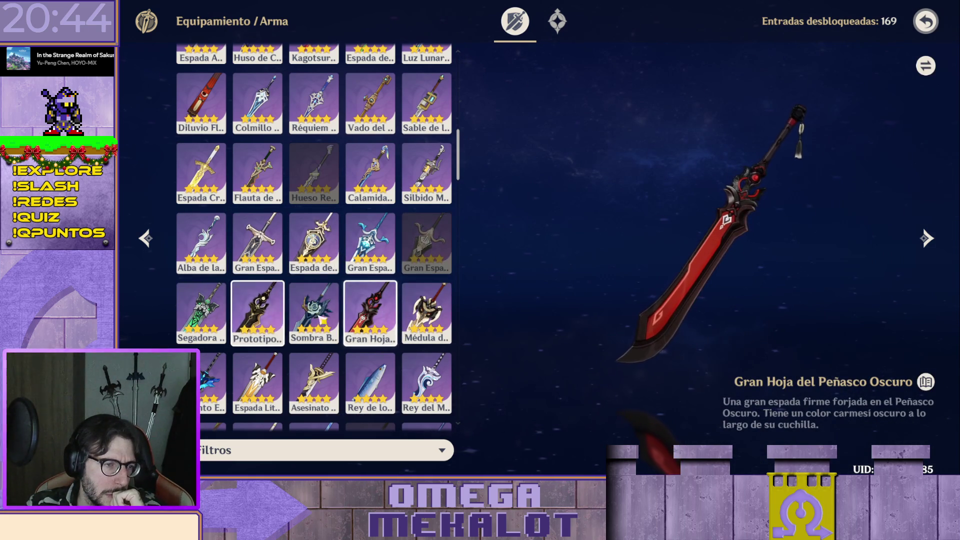
{"action": "scroll", "coordinate": [373, 306], "scroll_direction": "down", "scroll_amount": 2}
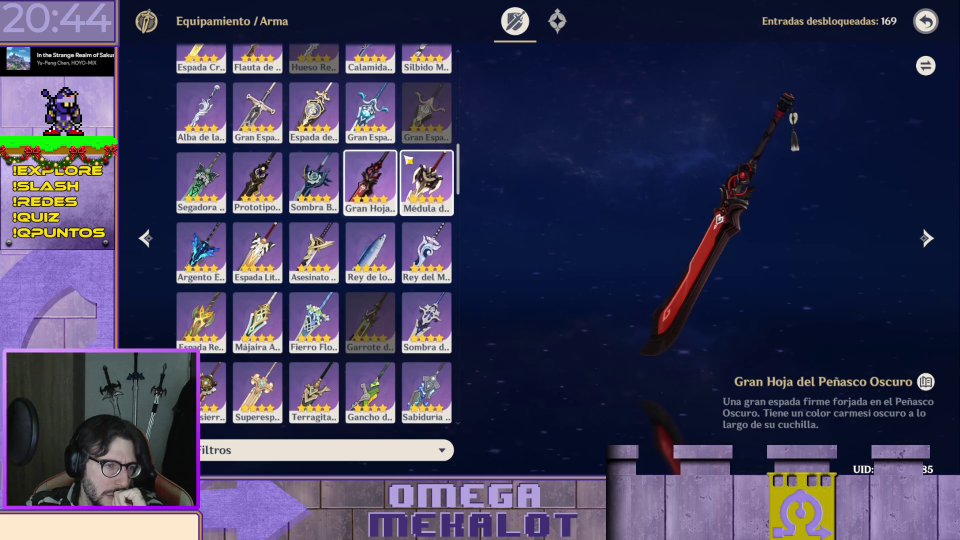
{"action": "scroll", "coordinate": [407, 154], "scroll_direction": "up", "scroll_amount": 3}
{"action": "scroll", "coordinate": [406, 161], "scroll_direction": "up", "scroll_amount": 3}
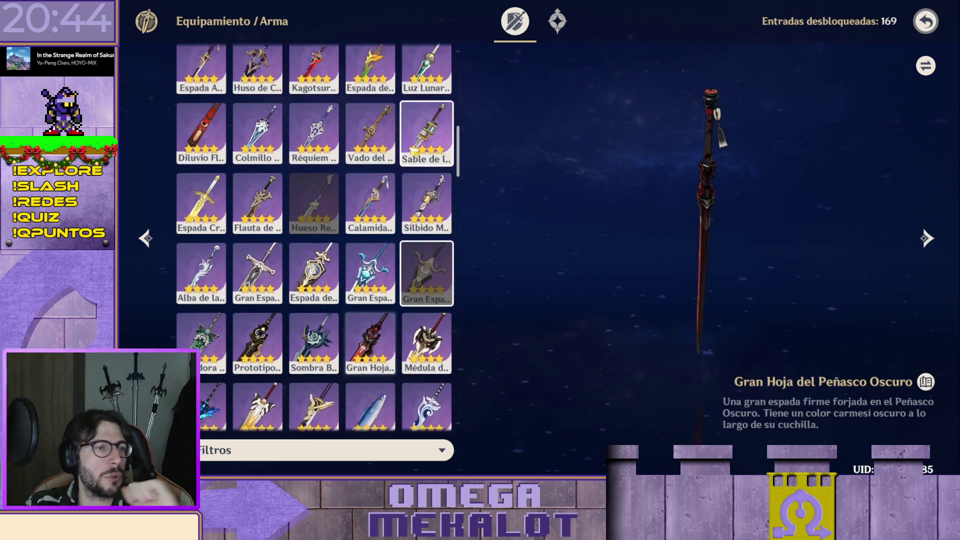
{"action": "scroll", "coordinate": [405, 169], "scroll_direction": "up", "scroll_amount": 3}
{"action": "scroll", "coordinate": [403, 180], "scroll_direction": "up", "scroll_amount": 3}
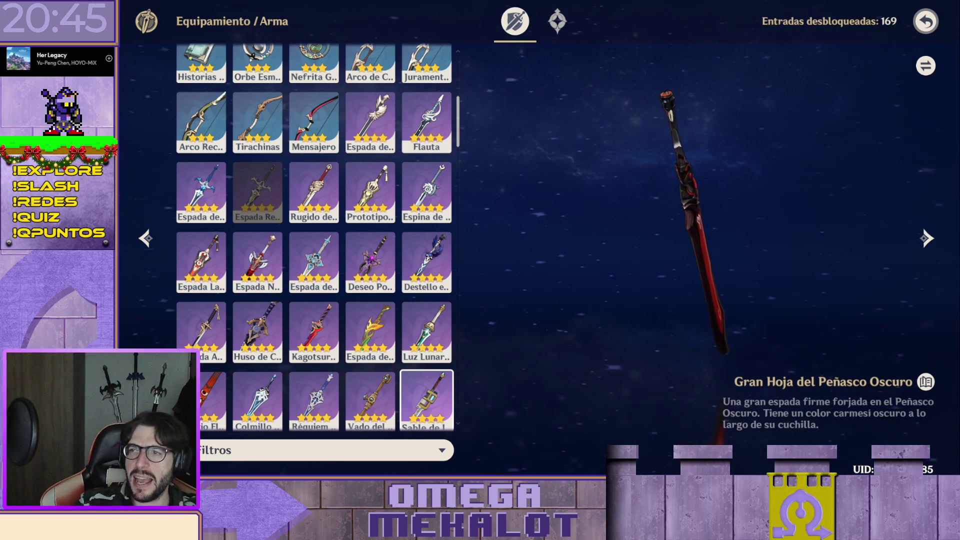
{"action": "scroll", "coordinate": [453, 260], "scroll_direction": "up", "scroll_amount": 1}
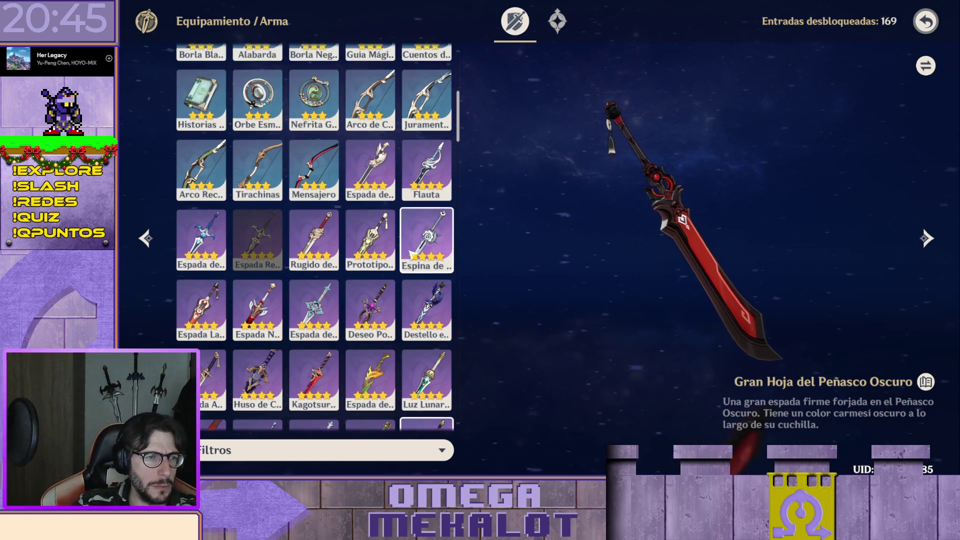
{"action": "scroll", "coordinate": [450, 270], "scroll_direction": "up", "scroll_amount": 1}
{"action": "scroll", "coordinate": [443, 293], "scroll_direction": "up", "scroll_amount": 1}
{"action": "scroll", "coordinate": [429, 334], "scroll_direction": "up", "scroll_amount": 2}
{"action": "scroll", "coordinate": [425, 262], "scroll_direction": "down", "scroll_amount": 1}
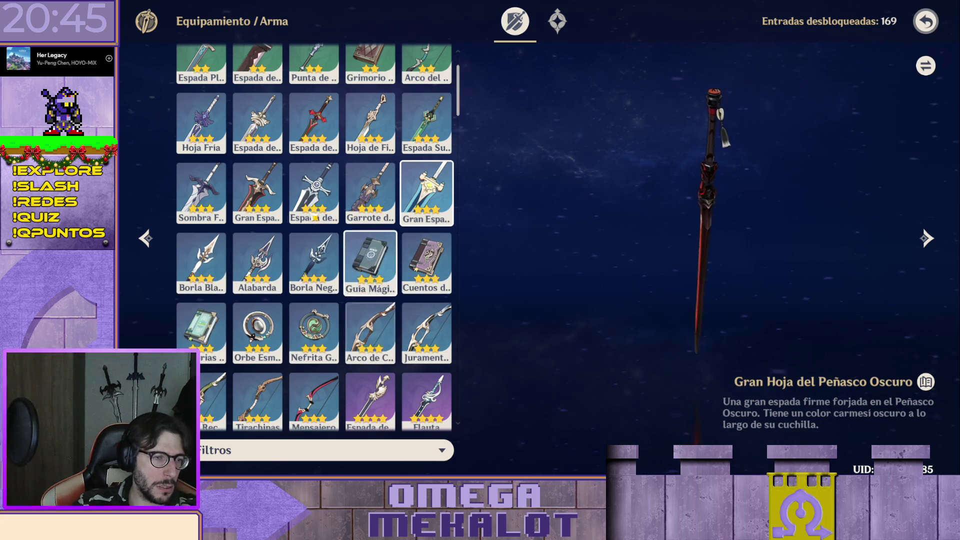
- Review the 3-star polearms Borla Blanca, Alabarda and Borla Negra
{"action": "left_click", "coordinate": [202, 263]}
{"action": "left_click", "coordinate": [316, 263]}
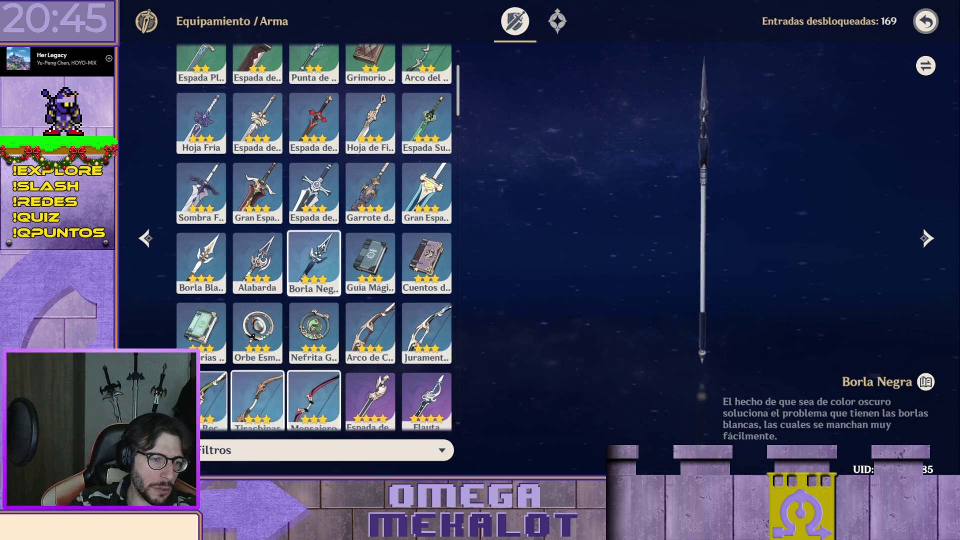
{"action": "scroll", "coordinate": [384, 288], "scroll_direction": "up", "scroll_amount": 2}
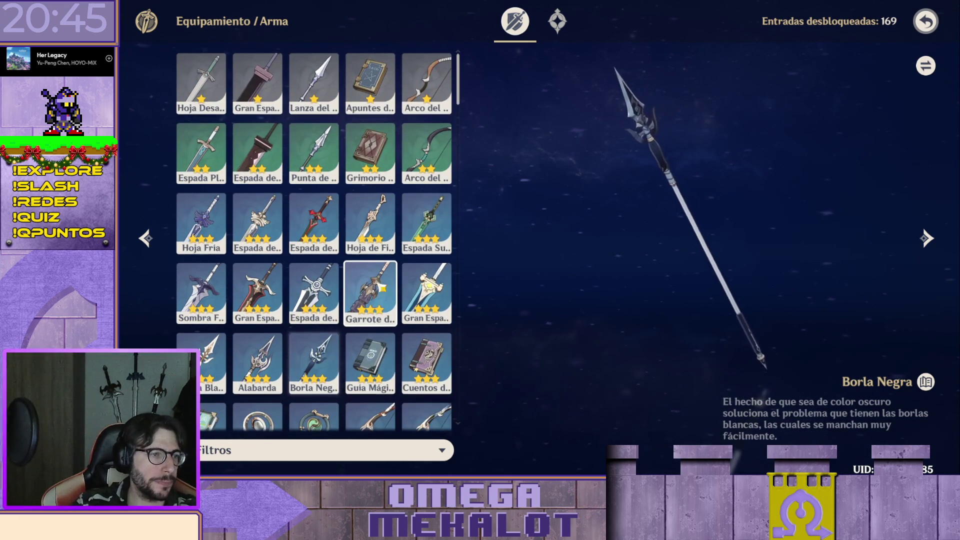
{"action": "scroll", "coordinate": [383, 287], "scroll_direction": "down", "scroll_amount": 2}
{"action": "left_click", "coordinate": [225, 272]}
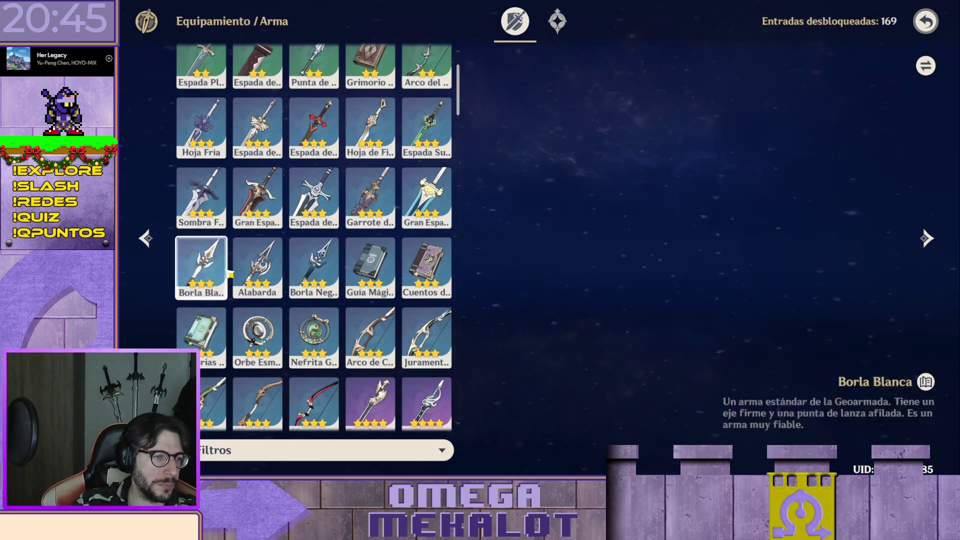
{"action": "left_click", "coordinate": [257, 266]}
{"action": "left_click", "coordinate": [315, 260]}
{"action": "scroll", "coordinate": [318, 248], "scroll_direction": "down", "scroll_amount": 1}
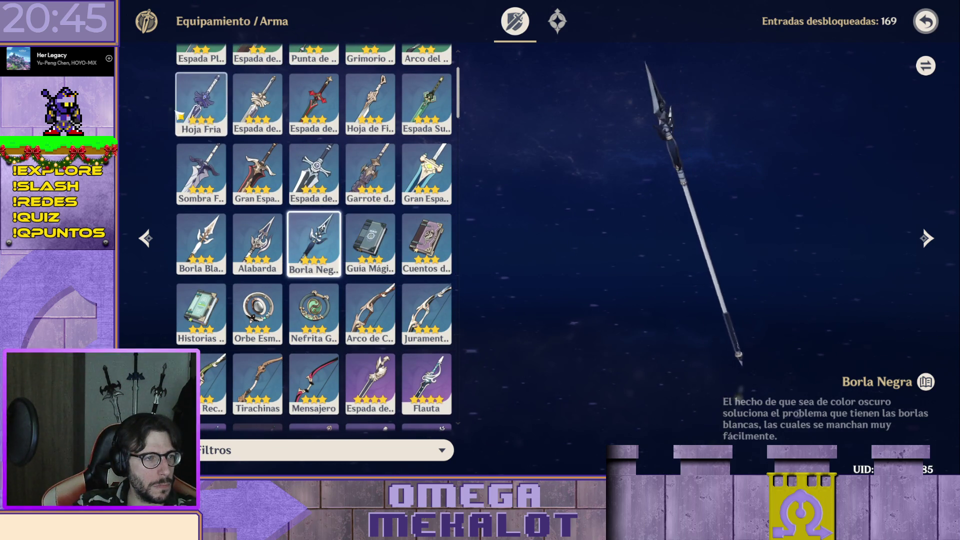
- Review the 3-star swords Hoja Fría to Espada Surcacielos and claymores Sombra Férrea to Gran Espada Surcacielos
{"action": "left_click", "coordinate": [207, 105]}
{"action": "left_click", "coordinate": [268, 113]}
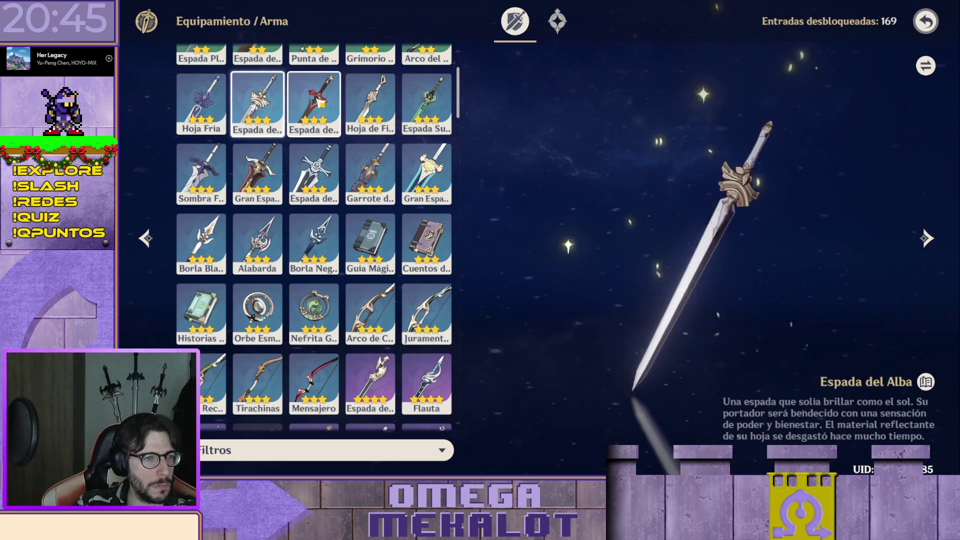
{"action": "left_click", "coordinate": [316, 117]}
{"action": "left_click", "coordinate": [372, 105]}
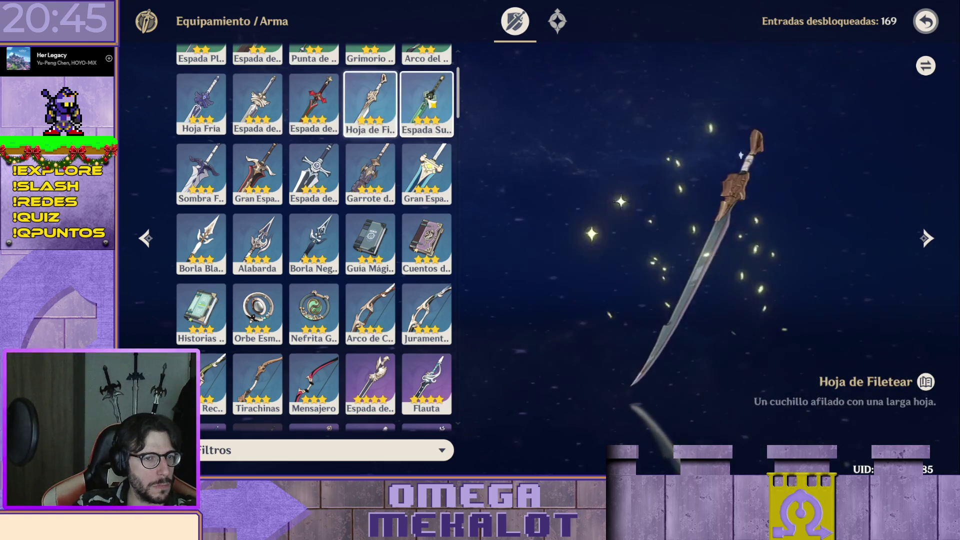
{"action": "left_click", "coordinate": [426, 105]}
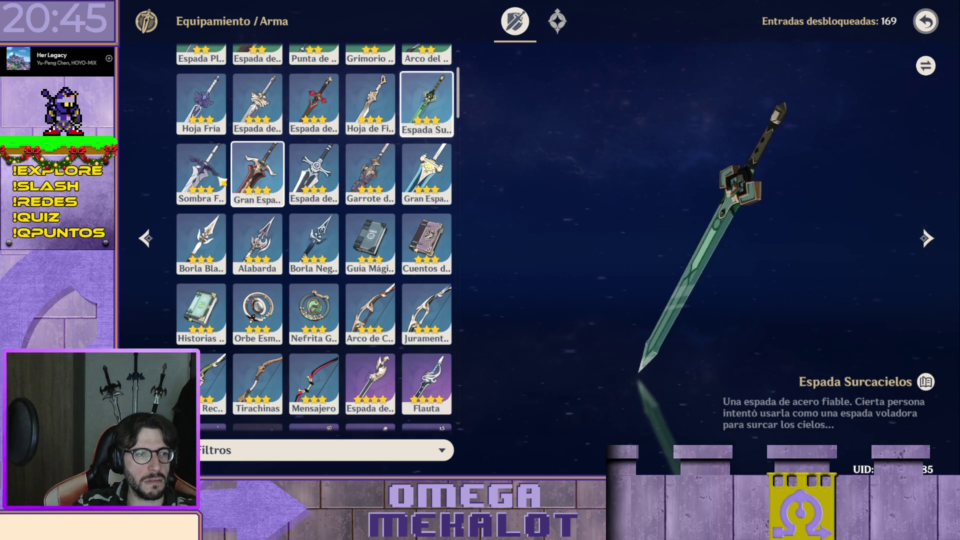
{"action": "left_click", "coordinate": [201, 176]}
{"action": "left_click", "coordinate": [315, 177]}
{"action": "left_click", "coordinate": [370, 175]}
{"action": "left_click", "coordinate": [426, 175]}
- Review the 3-star polearms, catalysts Guía Mágica to Nefrita Gemela, and bows Arco de Cuervo and Juramento del Arquero
{"action": "left_click", "coordinate": [201, 244]}
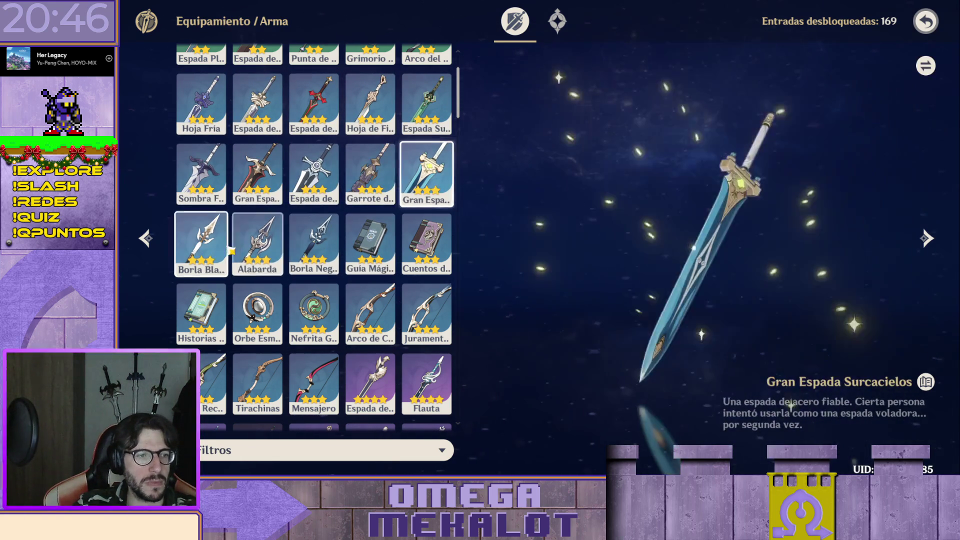
{"action": "left_click", "coordinate": [258, 243]}
{"action": "left_click", "coordinate": [370, 244]}
{"action": "left_click", "coordinate": [447, 252]}
{"action": "left_click", "coordinate": [257, 313]}
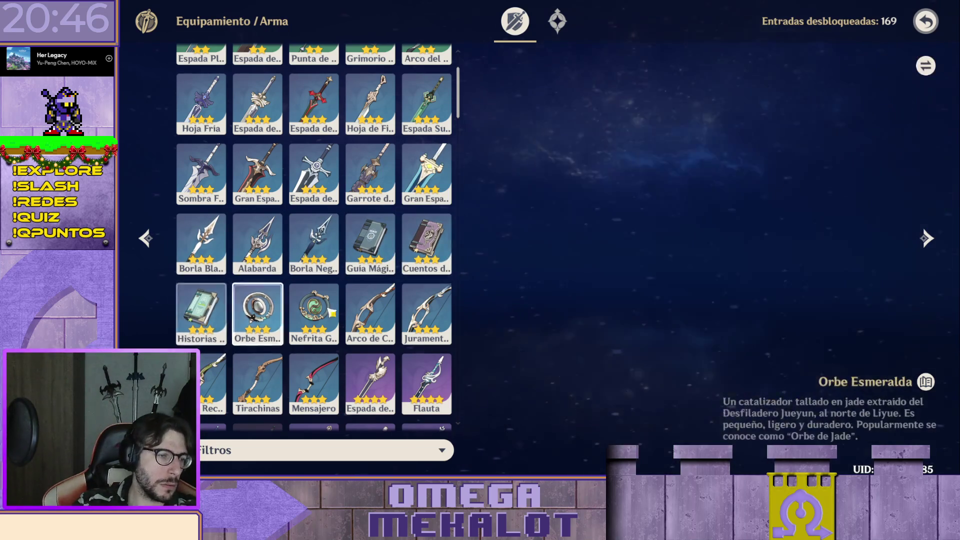
{"action": "left_click", "coordinate": [315, 314]}
{"action": "left_click", "coordinate": [369, 314]}
{"action": "left_click", "coordinate": [431, 315]}
- View the Tirachinas and Mensajero bows, then show the 4-star Espada de Favonius entry
{"action": "left_click", "coordinate": [258, 384]}
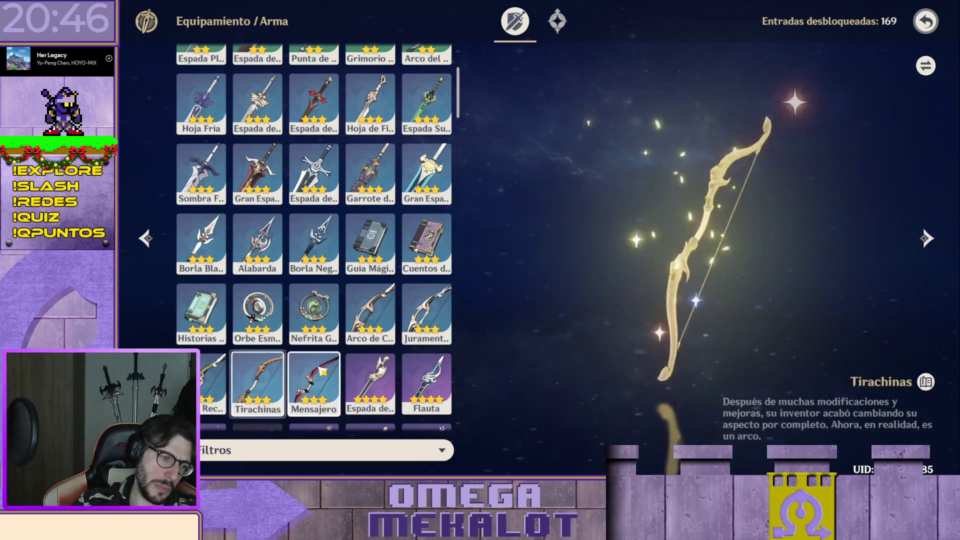
{"action": "left_click", "coordinate": [314, 384]}
{"action": "scroll", "coordinate": [323, 338], "scroll_direction": "down", "scroll_amount": 3}
{"action": "left_click", "coordinate": [369, 184]}
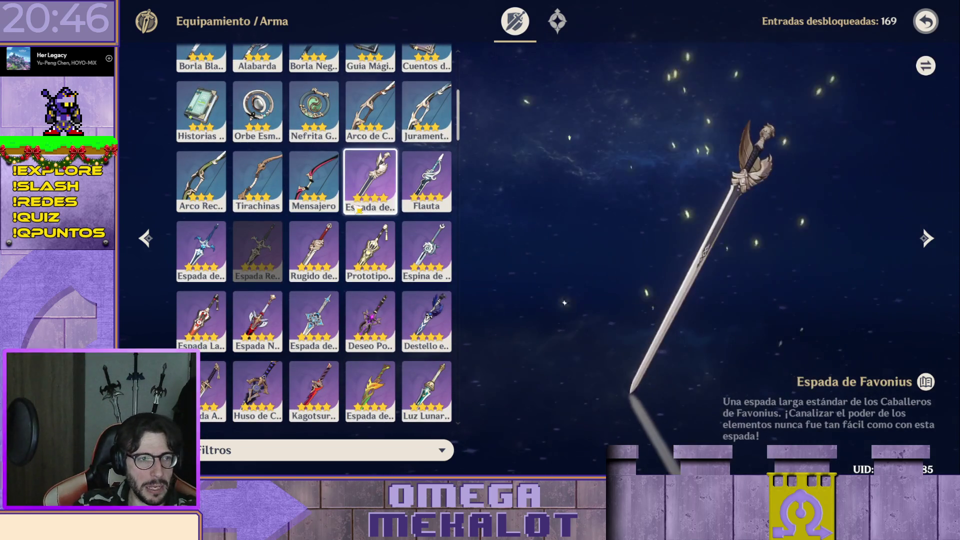
{"action": "scroll", "coordinate": [315, 240], "scroll_direction": "down", "scroll_amount": 1}
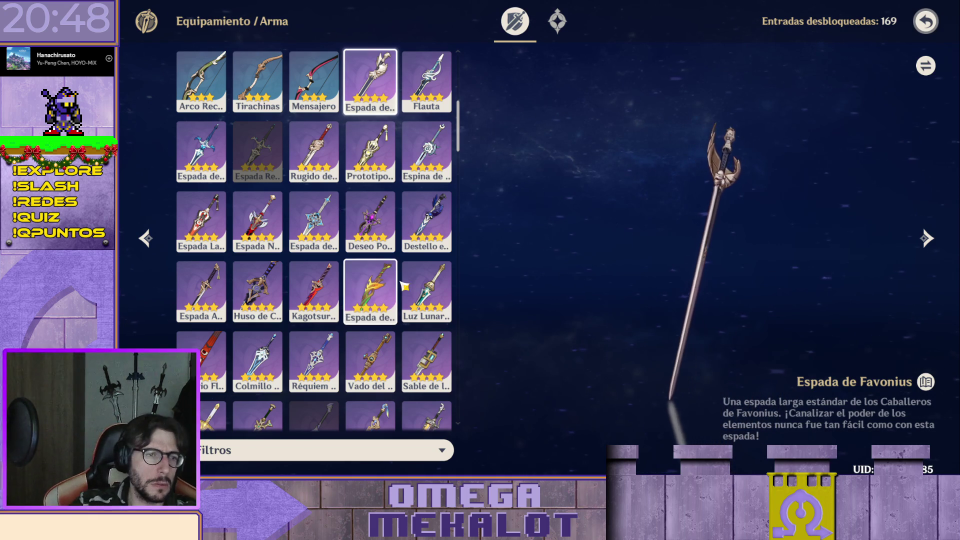
- Show the Espada Amenoma Gemela entry and compare it against the weapon notes document
{"action": "left_click", "coordinate": [201, 292]}
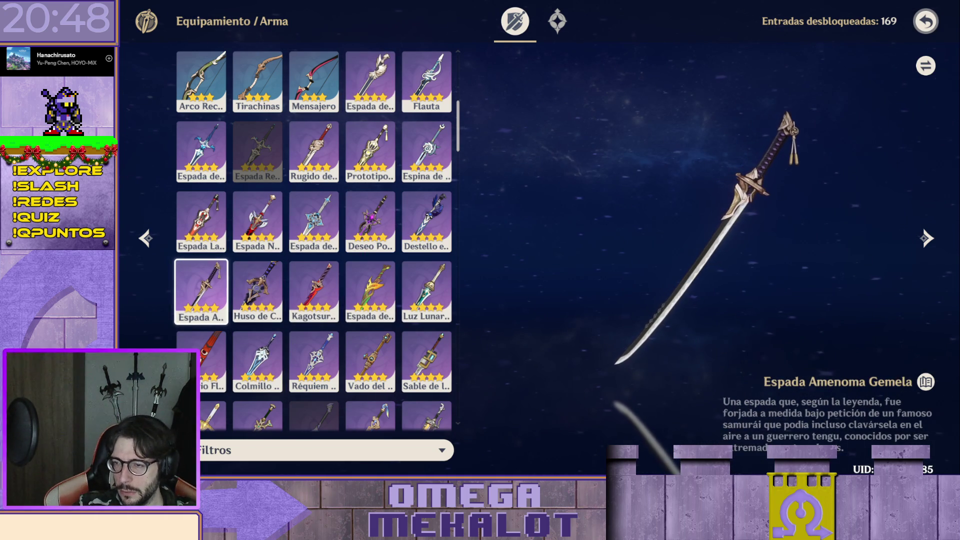
{"action": "key", "text": "alt+Tab"}
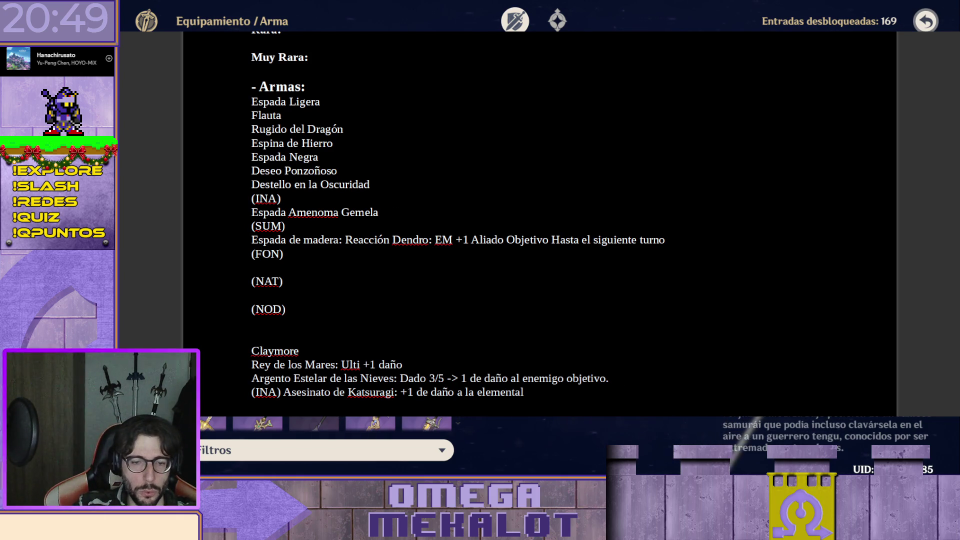
{"action": "key", "text": "alt+Tab"}
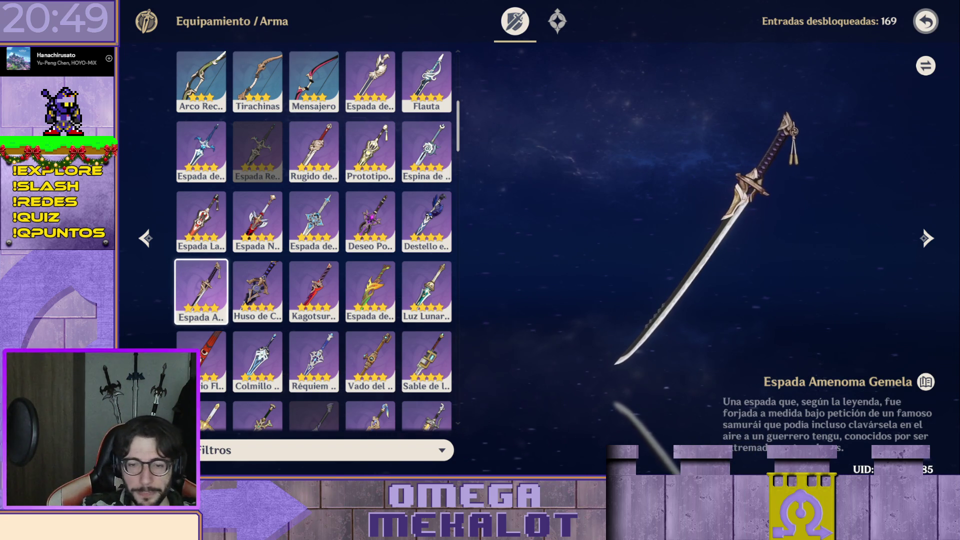
- Review Huso de Cinabrio, Kagotsurube Isshin and Luz Lunar de Xifos, finishing on Diluvio Florifero
{"action": "left_click", "coordinate": [258, 291]}
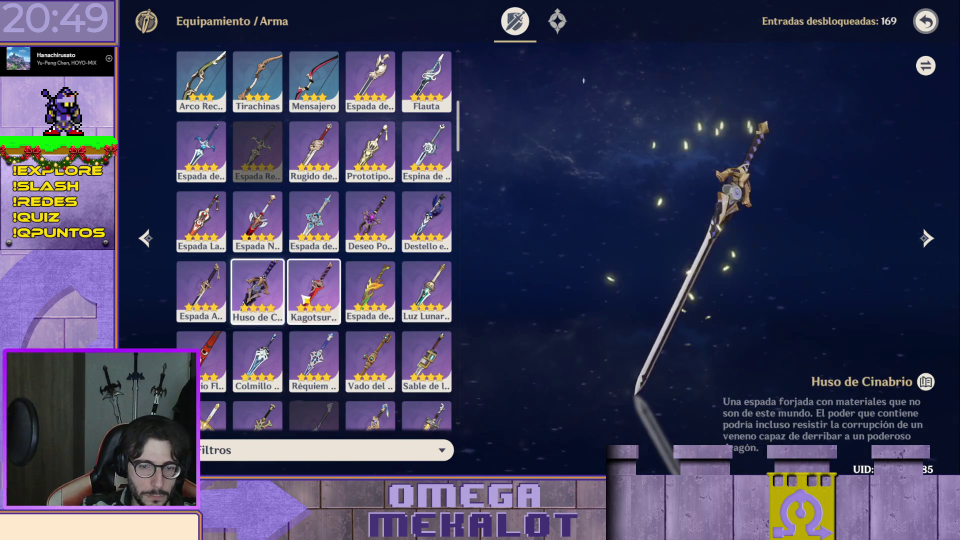
{"action": "left_click", "coordinate": [305, 299]}
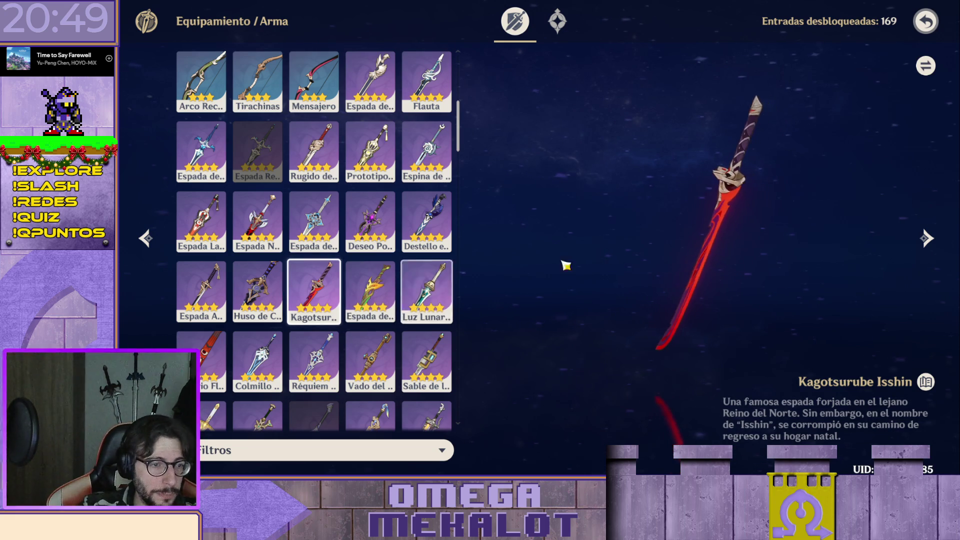
{"action": "left_click", "coordinate": [427, 291]}
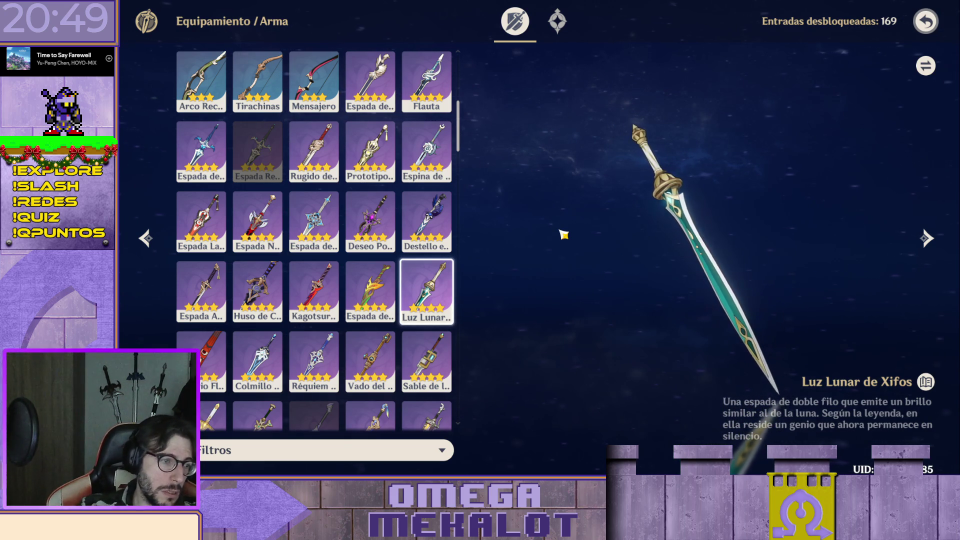
{"action": "left_click", "coordinate": [208, 375]}
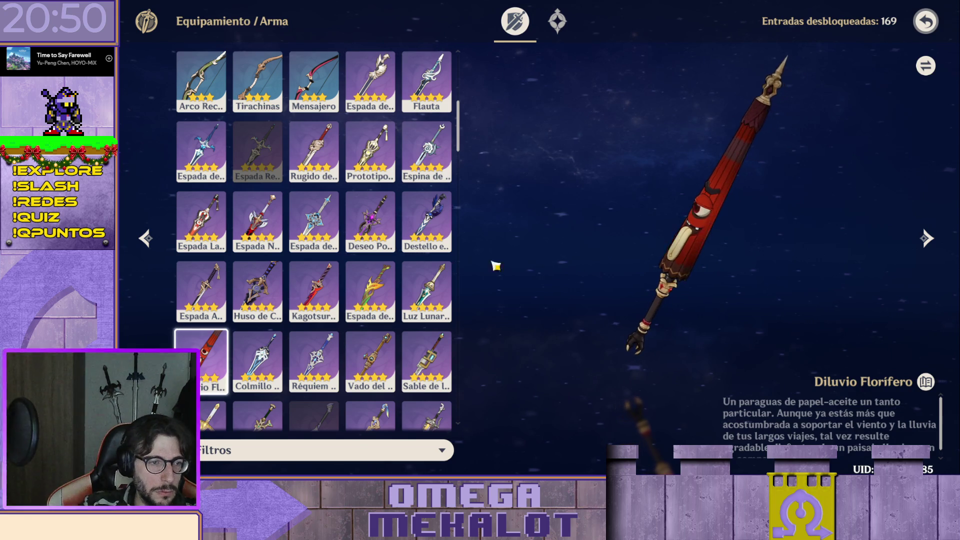
{"action": "scroll", "coordinate": [370, 225], "scroll_direction": "down", "scroll_amount": 1}
{"action": "scroll", "coordinate": [370, 235], "scroll_direction": "down", "scroll_amount": 2}
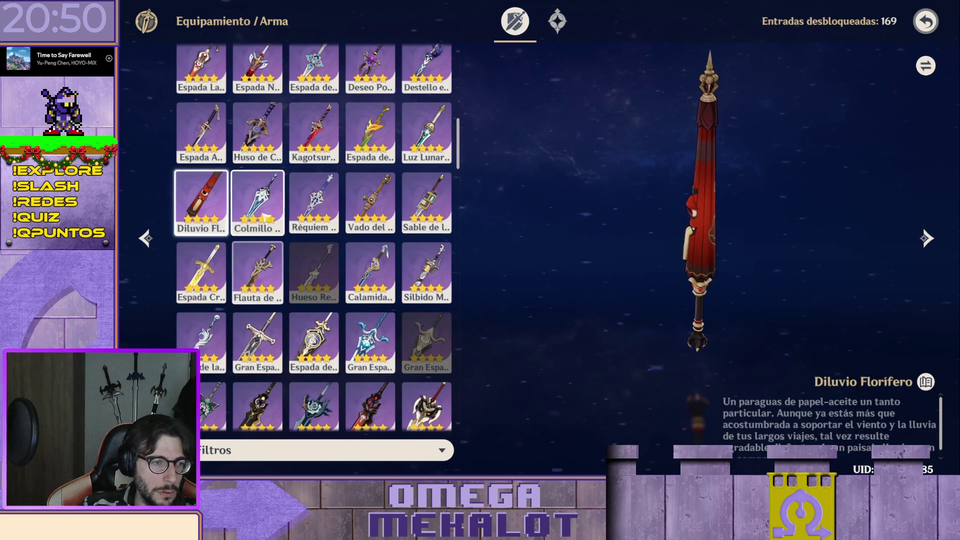
- Review Colmillo Lupino, Réquiem Abisal, Vado del Rio Ceniciento and Sable de la Dársena
{"action": "left_click", "coordinate": [258, 202]}
{"action": "left_click", "coordinate": [314, 203]}
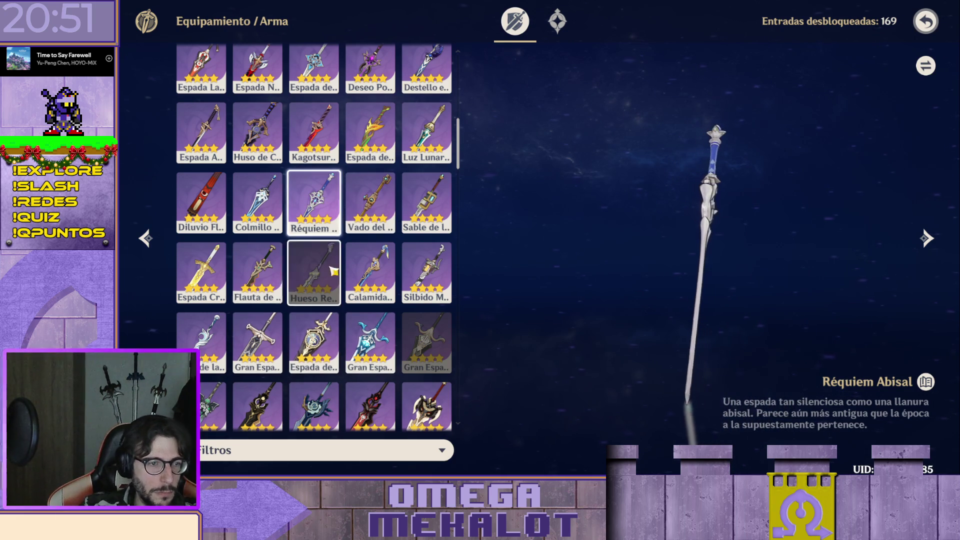
{"action": "left_click", "coordinate": [370, 201]}
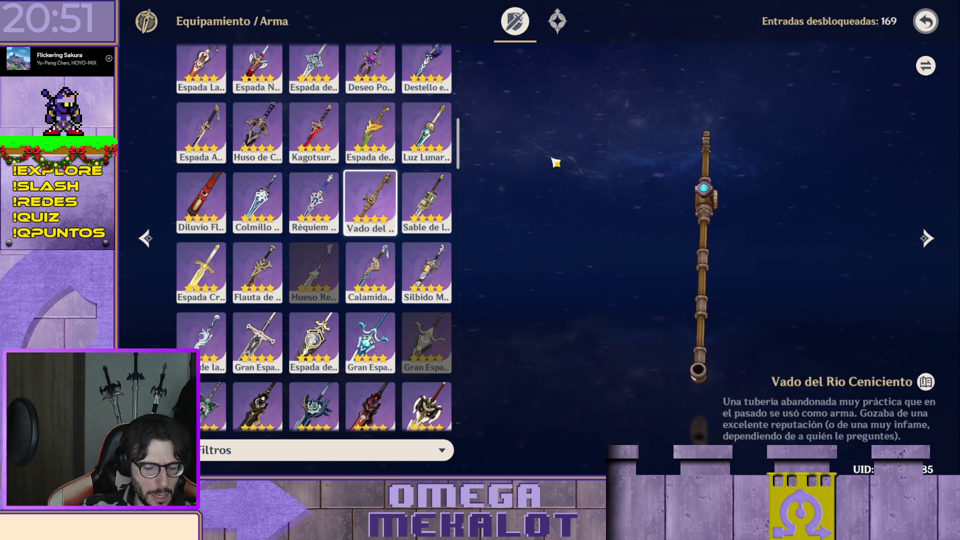
{"action": "key", "text": "Right"}
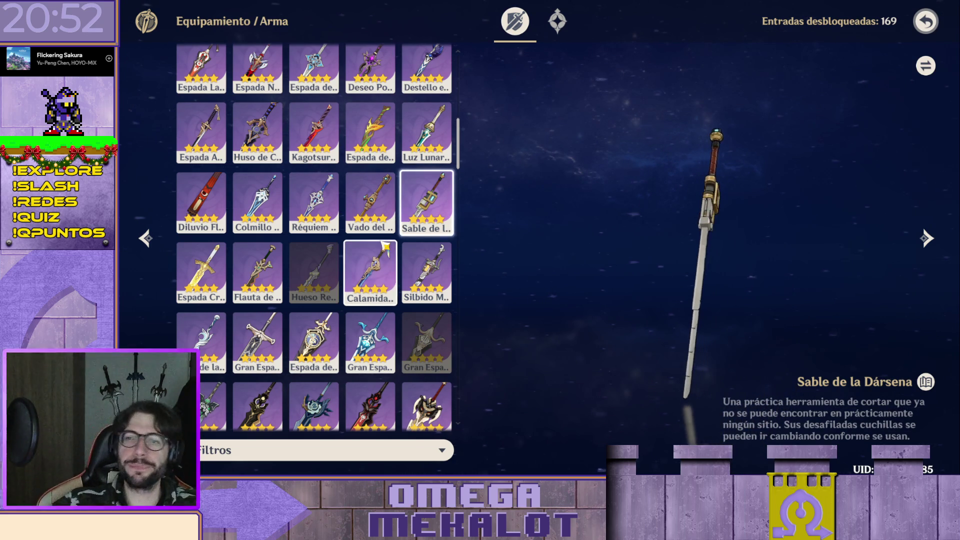
{"action": "scroll", "coordinate": [412, 175], "scroll_direction": "down", "scroll_amount": 1}
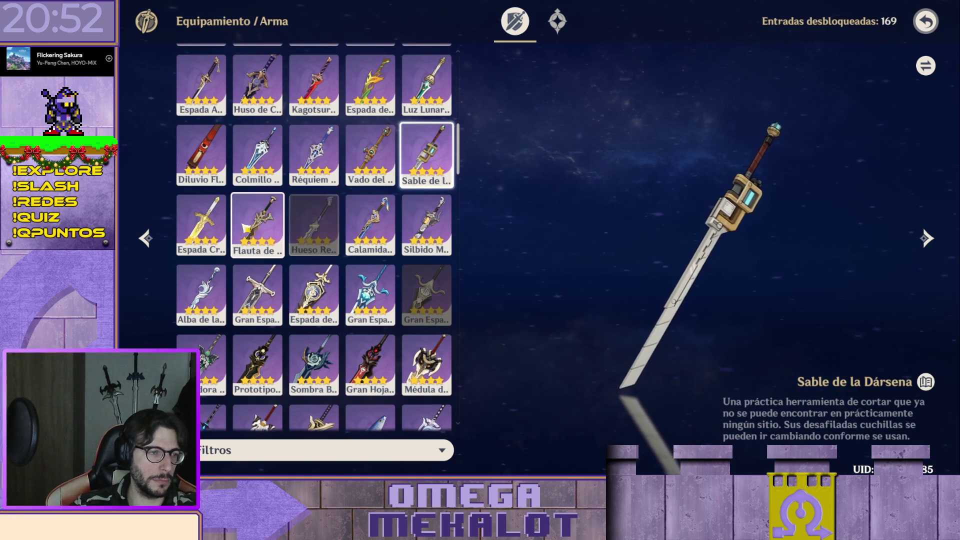
- Review Flauta de Ezpitzal, the locked sword, Calamidad de Eshu and Silbido Melifluo, ending on Alba de la Tejelunas
{"action": "left_click", "coordinate": [257, 221]}
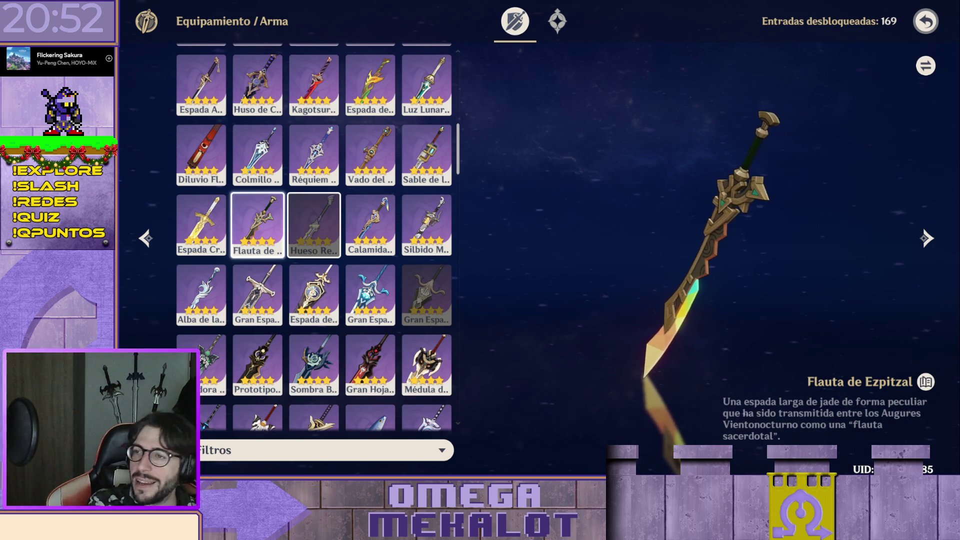
{"action": "left_click", "coordinate": [312, 227]}
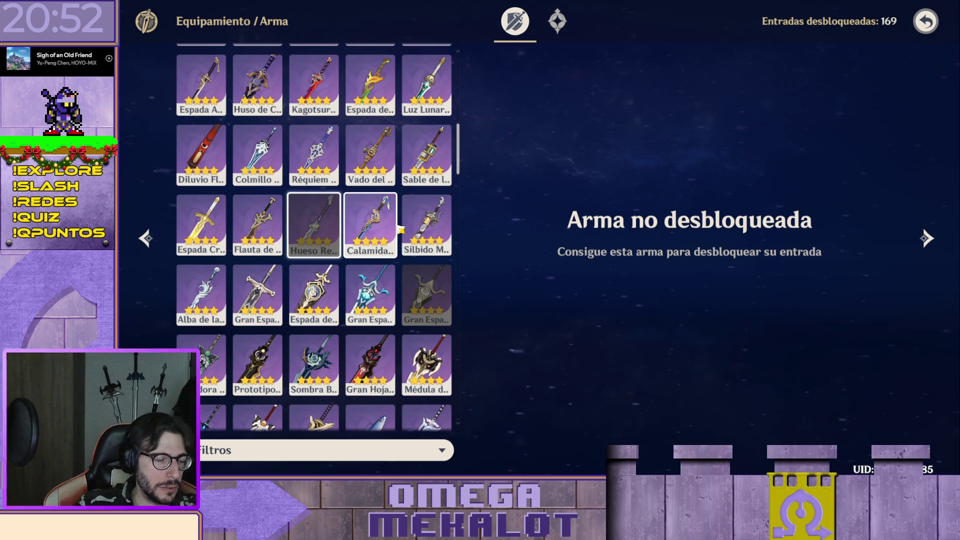
{"action": "left_click", "coordinate": [385, 240]}
{"action": "left_click", "coordinate": [424, 225]}
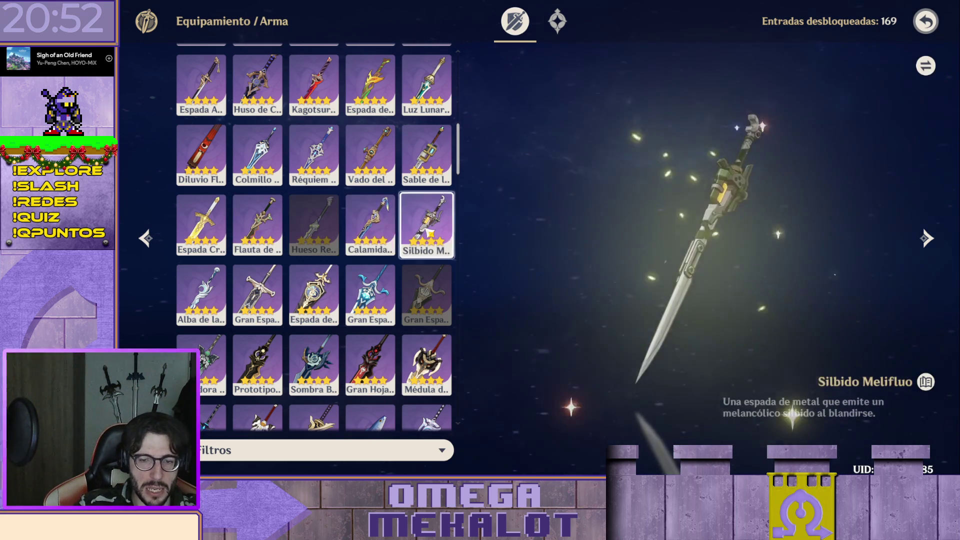
{"action": "left_click", "coordinate": [389, 228]}
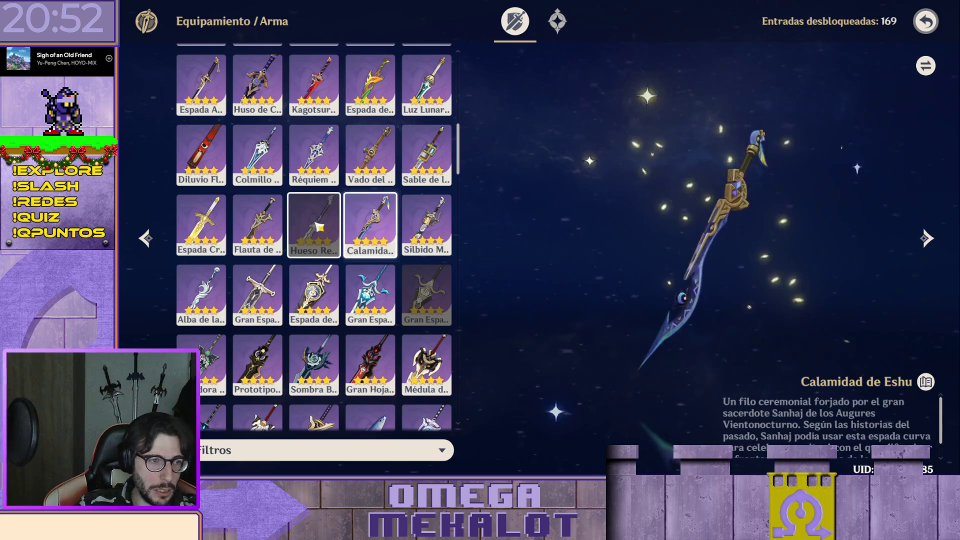
{"action": "left_click", "coordinate": [338, 229]}
{"action": "left_click", "coordinate": [367, 225]}
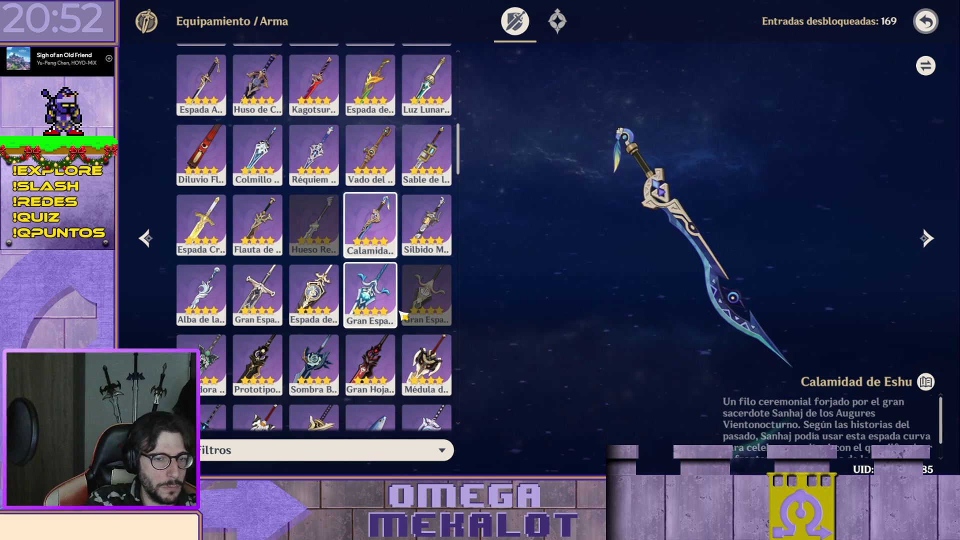
{"action": "left_click", "coordinate": [428, 225]}
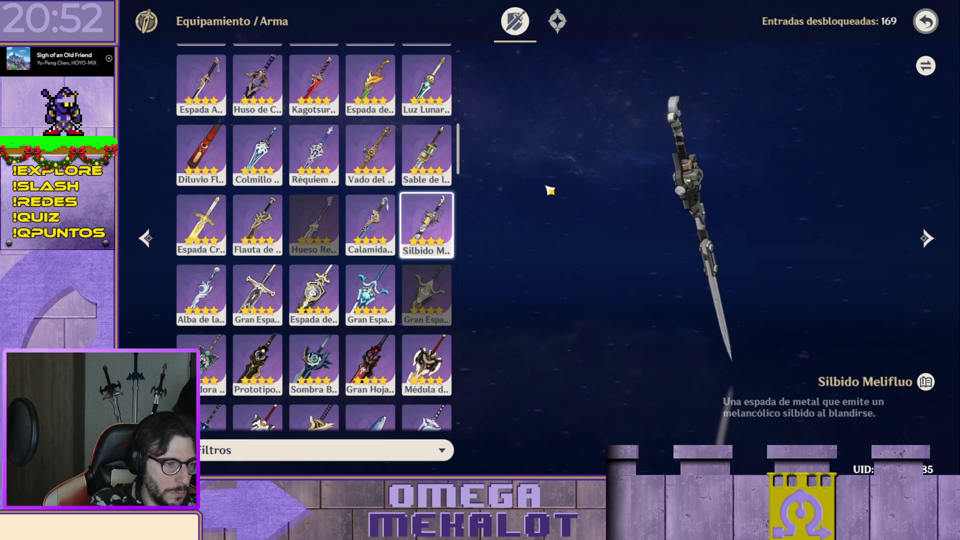
{"action": "left_click", "coordinate": [224, 295]}
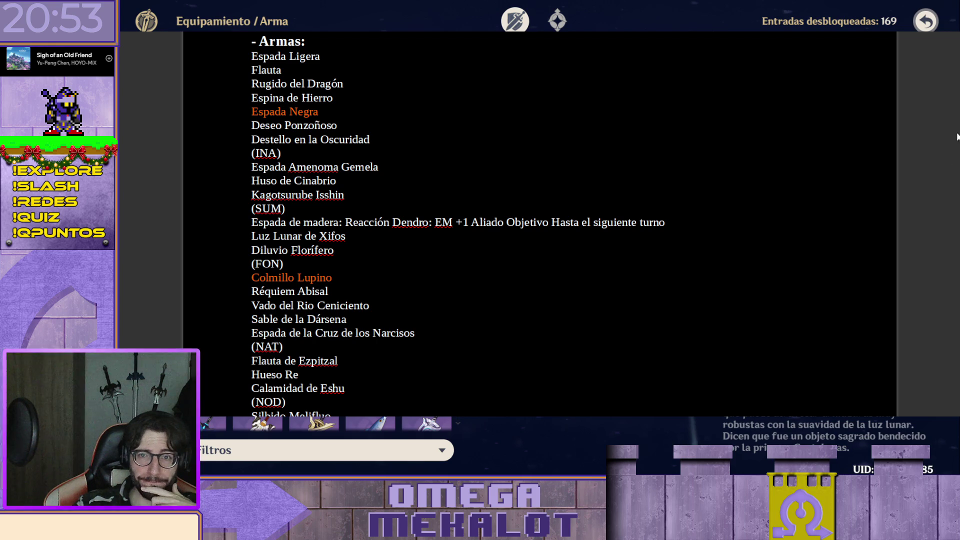
{"action": "scroll", "coordinate": [458, 226], "scroll_direction": "down", "scroll_amount": 2}
{"action": "scroll", "coordinate": [458, 225], "scroll_direction": "up", "scroll_amount": 2}
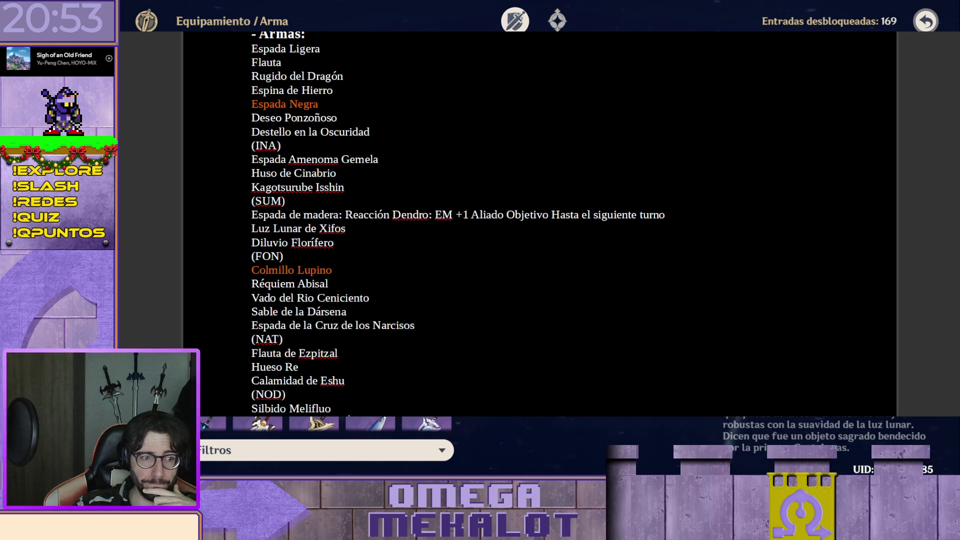
{"action": "scroll", "coordinate": [458, 226], "scroll_direction": "down", "scroll_amount": 1}
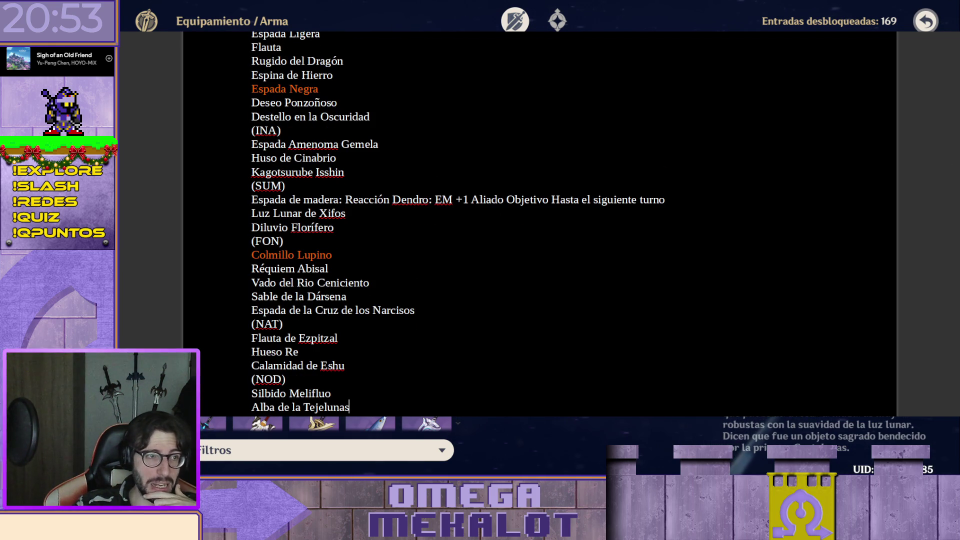
{"action": "scroll", "coordinate": [457, 225], "scroll_direction": "down", "scroll_amount": 2}
{"action": "scroll", "coordinate": [458, 225], "scroll_direction": "up", "scroll_amount": 1}
{"action": "scroll", "coordinate": [457, 225], "scroll_direction": "up", "scroll_amount": 2}
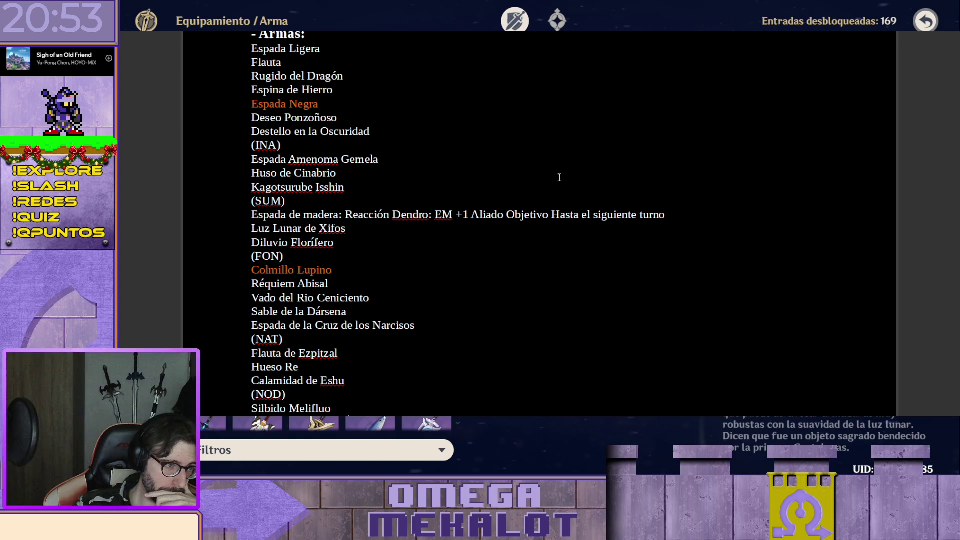
{"action": "mouse_move", "coordinate": [396, 135]}
{"action": "left_mouse_down"}
{"action": "mouse_move", "coordinate": [208, 92]}
{"action": "mouse_move", "coordinate": [209, 44]}
{"action": "left_mouse_up"}
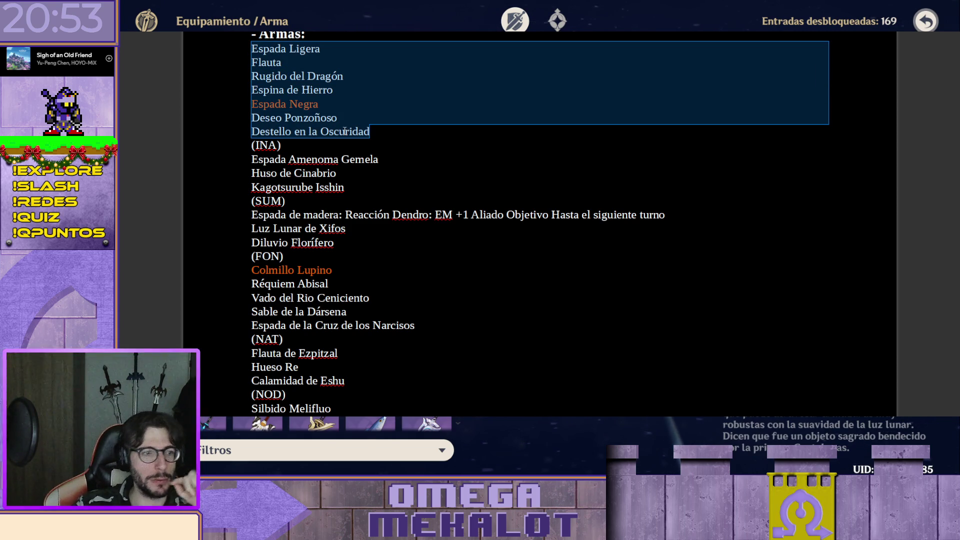
{"action": "left_click", "coordinate": [446, 131]}
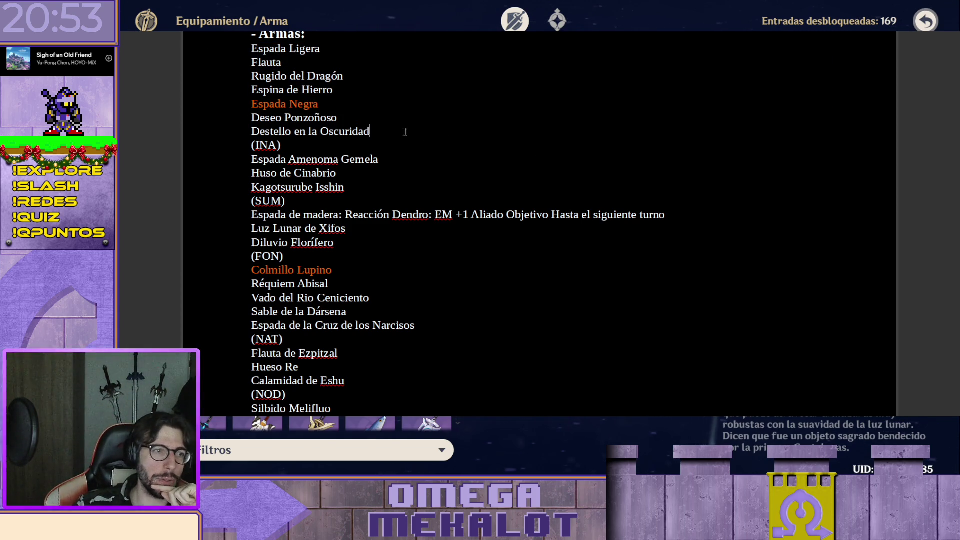
{"action": "left_click_drag", "start_coordinate": [405, 132], "coordinate": [211, 52]}
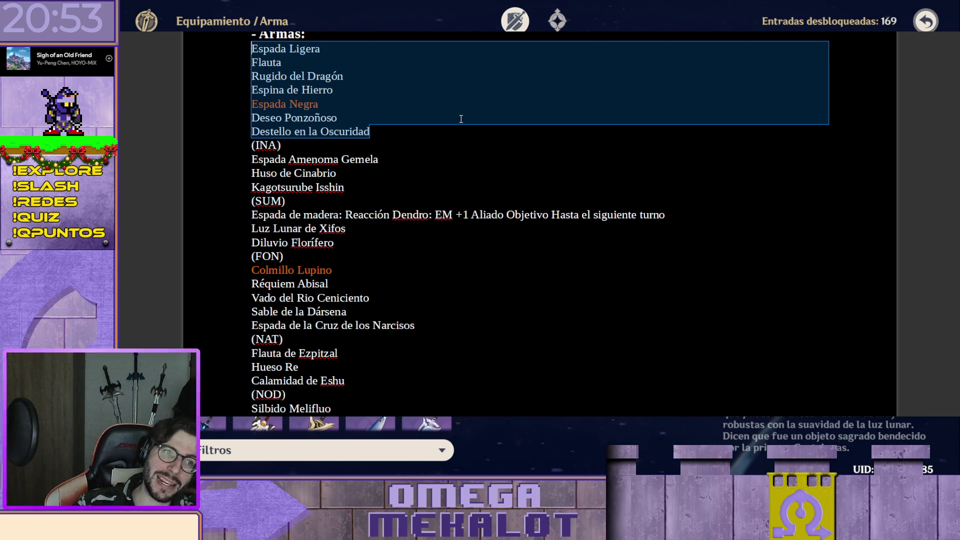
{"action": "left_click", "coordinate": [399, 131]}
{"action": "left_click_drag", "start_coordinate": [394, 129], "coordinate": [206, 61]}
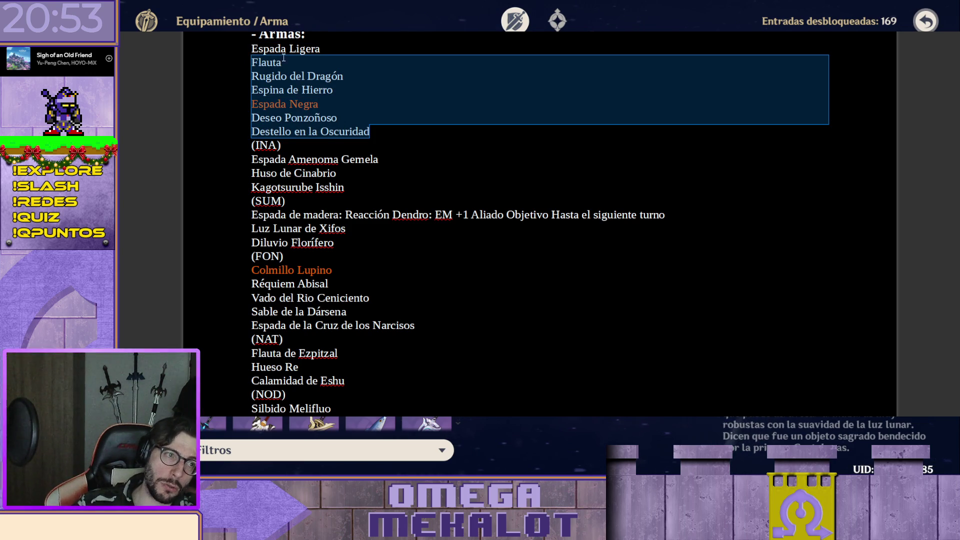
{"action": "left_click", "coordinate": [299, 48]}
{"action": "mouse_move", "coordinate": [382, 128]}
{"action": "left_mouse_down"}
{"action": "mouse_move", "coordinate": [216, 57]}
{"action": "mouse_move", "coordinate": [225, 48]}
{"action": "left_mouse_up"}
{"action": "scroll", "coordinate": [465, 124], "scroll_direction": "down", "scroll_amount": 1}
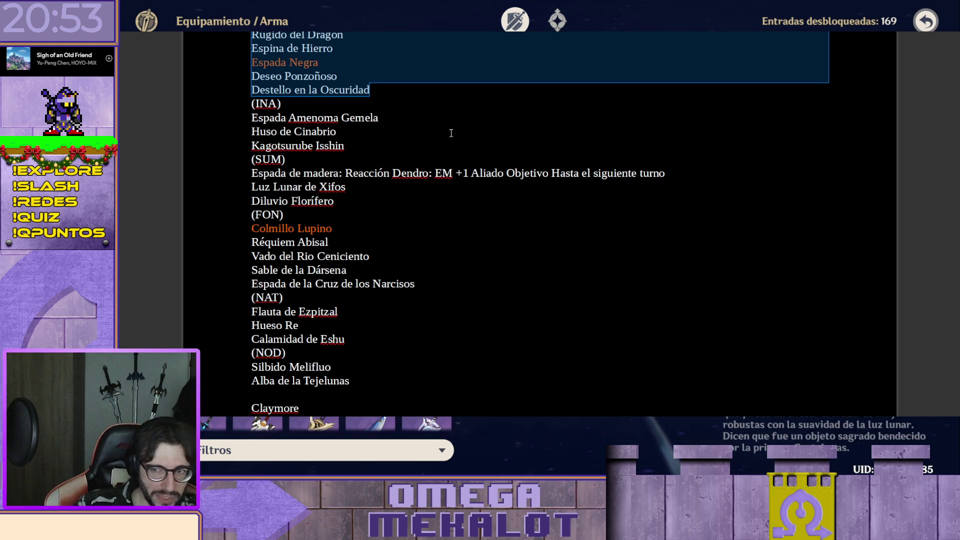
{"action": "scroll", "coordinate": [444, 133], "scroll_direction": "down", "scroll_amount": 1}
{"action": "scroll", "coordinate": [437, 212], "scroll_direction": "down", "scroll_amount": 1}
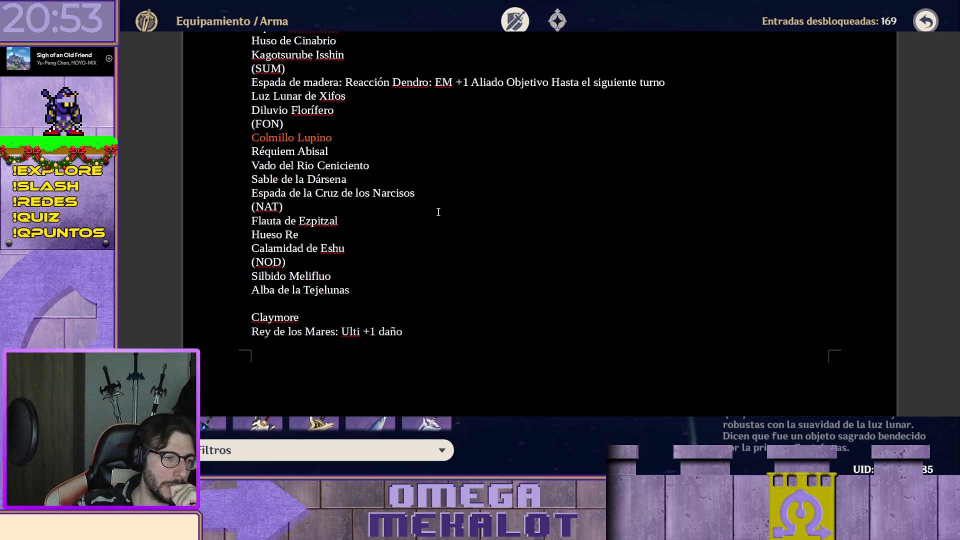
{"action": "scroll", "coordinate": [439, 225], "scroll_direction": "up", "scroll_amount": 2}
{"action": "scroll", "coordinate": [444, 241], "scroll_direction": "up", "scroll_amount": 2}
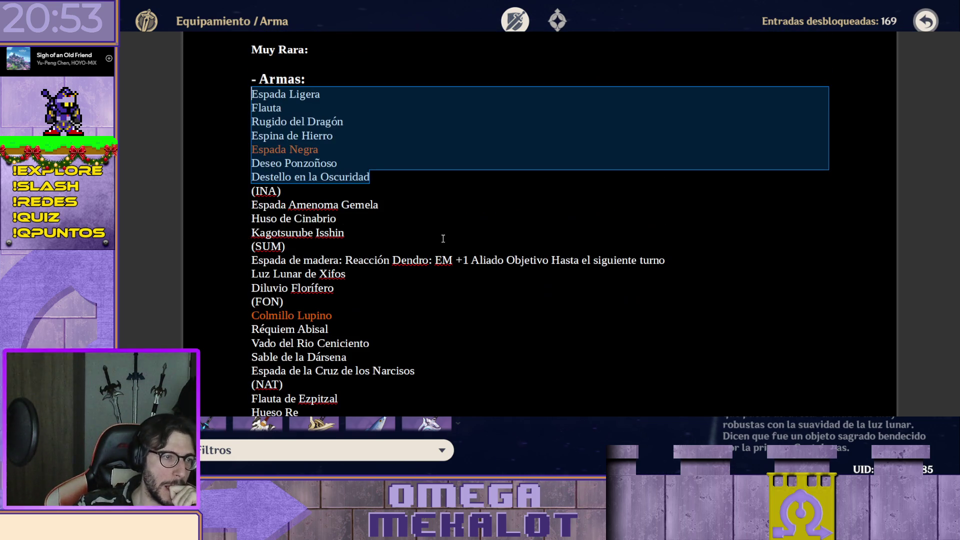
- Insert a blank line after the Claymore heading and switch back to the game's weapon archive
{"action": "left_click", "coordinate": [450, 183]}
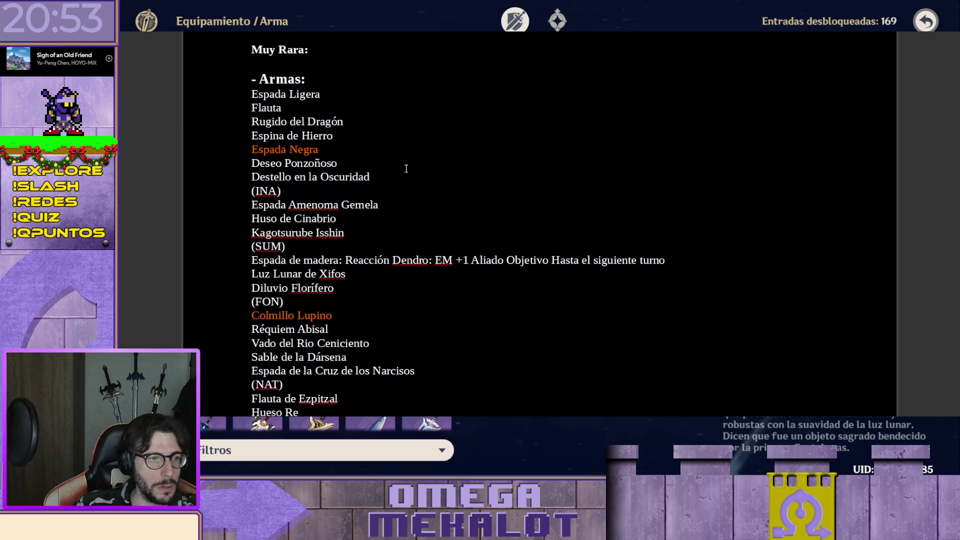
{"action": "scroll", "coordinate": [413, 168], "scroll_direction": "down", "scroll_amount": 4}
{"action": "scroll", "coordinate": [410, 169], "scroll_direction": "down", "scroll_amount": 2}
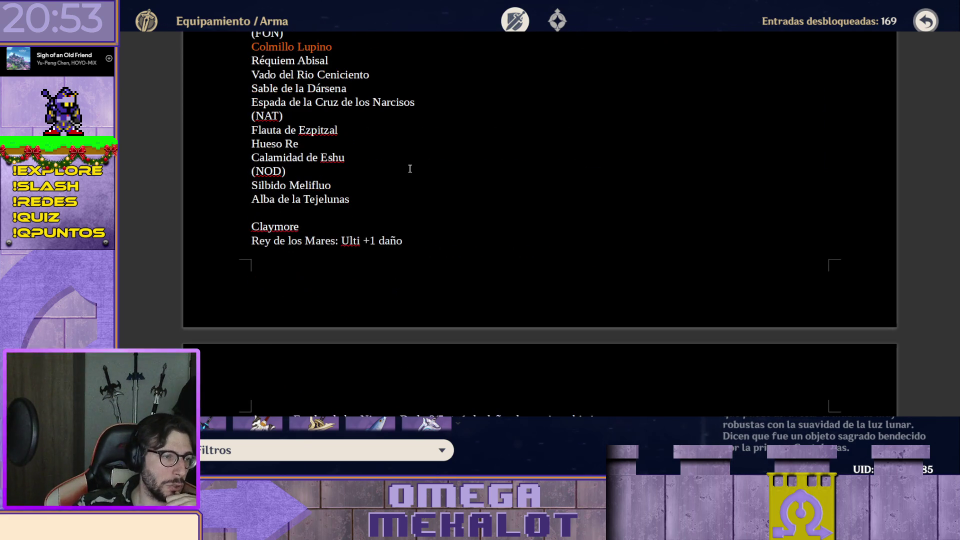
{"action": "scroll", "coordinate": [367, 211], "scroll_direction": "up", "scroll_amount": 5}
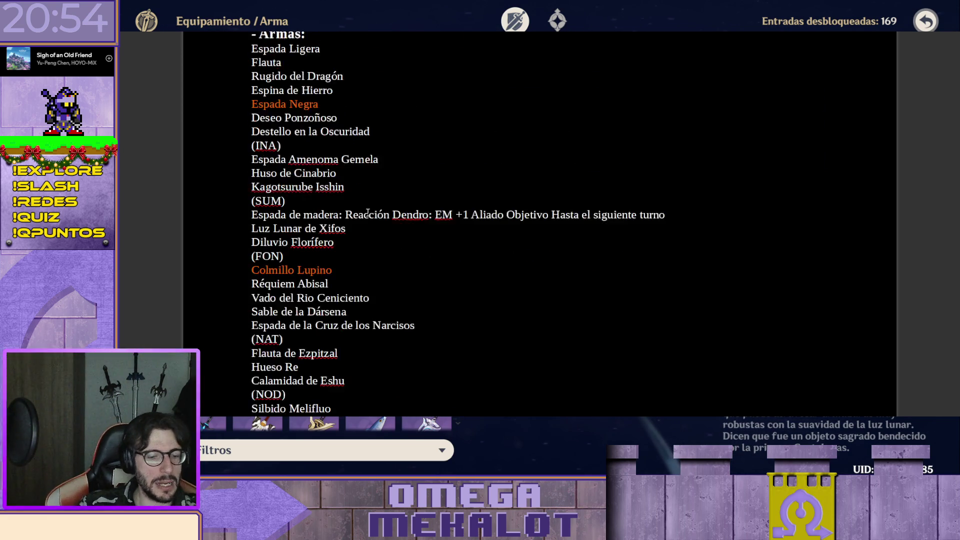
{"action": "scroll", "coordinate": [367, 212], "scroll_direction": "up", "scroll_amount": 1}
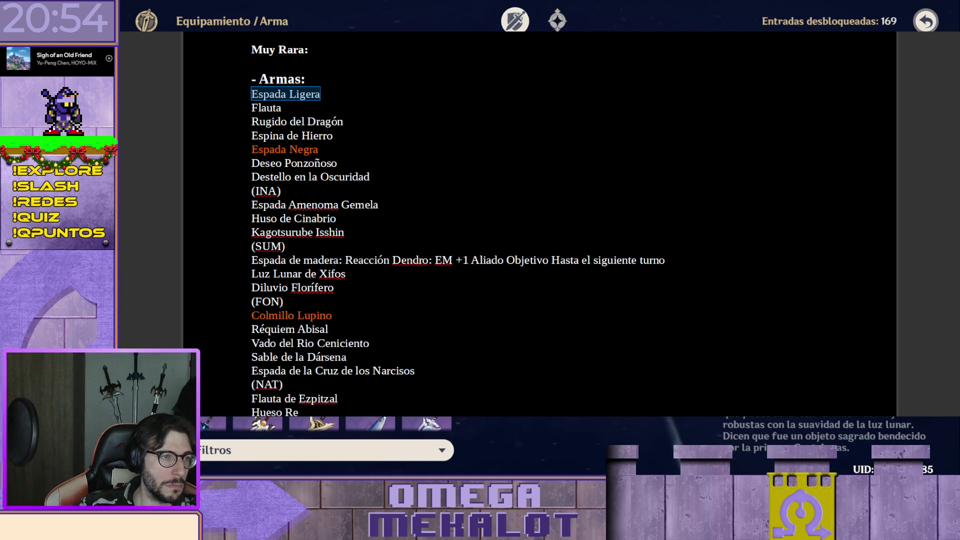
{"action": "scroll", "coordinate": [395, 146], "scroll_direction": "down", "scroll_amount": 1}
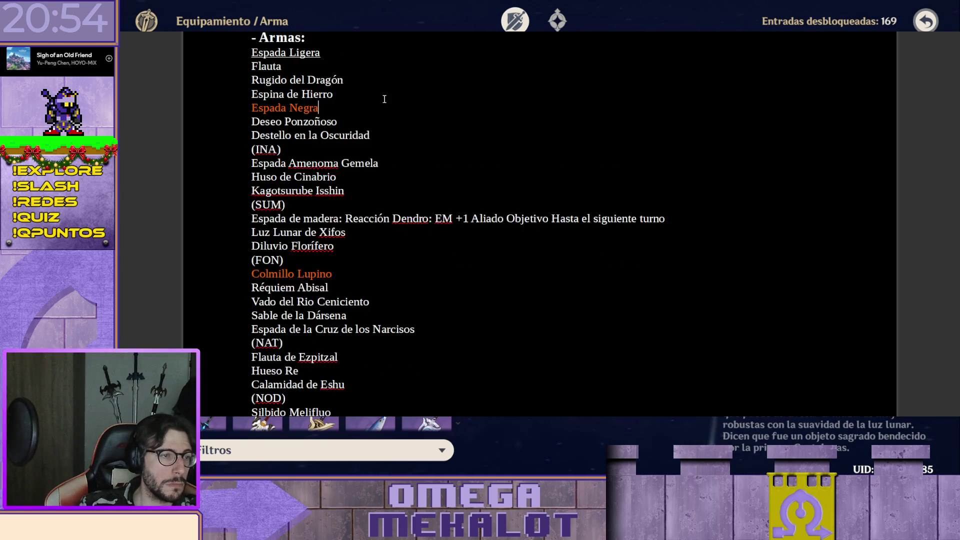
{"action": "scroll", "coordinate": [383, 97], "scroll_direction": "down", "scroll_amount": 6}
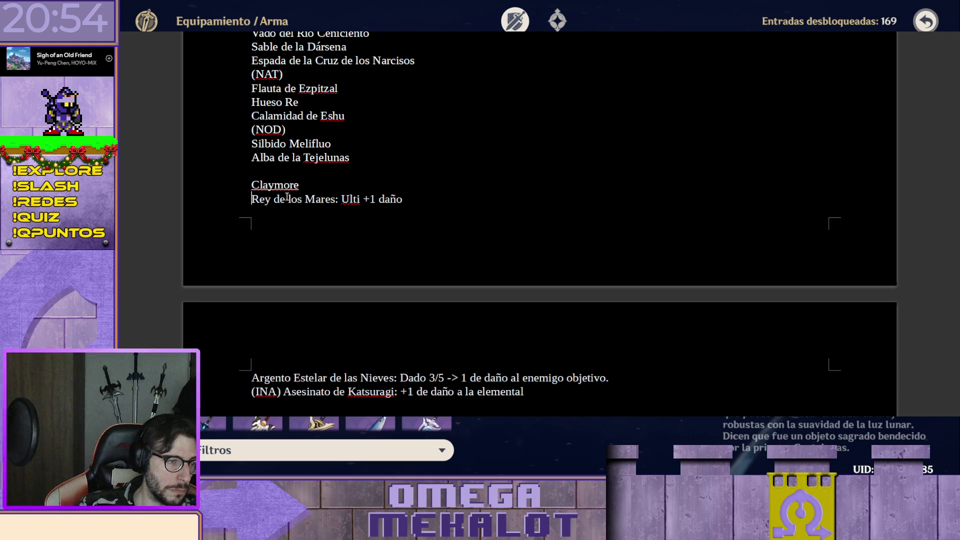
{"action": "key", "text": "Return"}
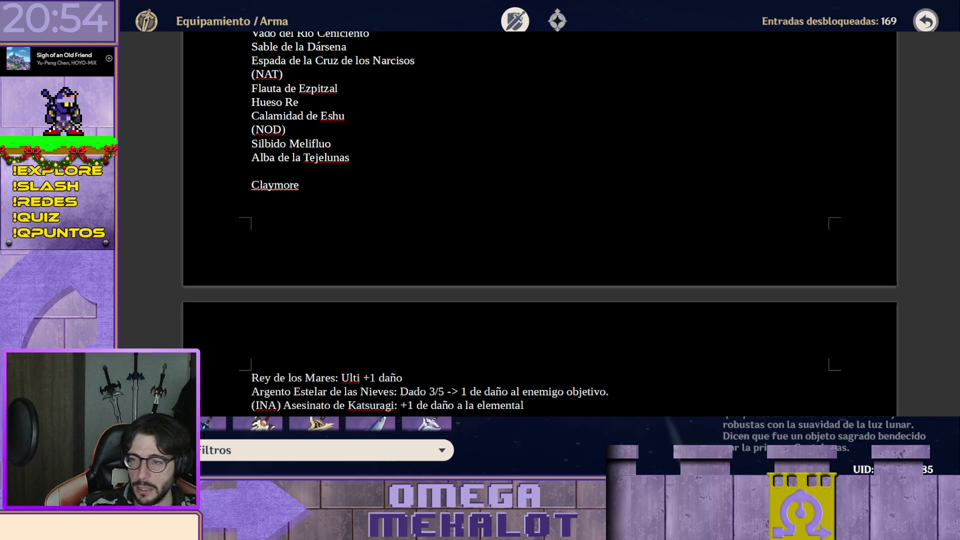
{"action": "key", "text": "alt+Tab"}
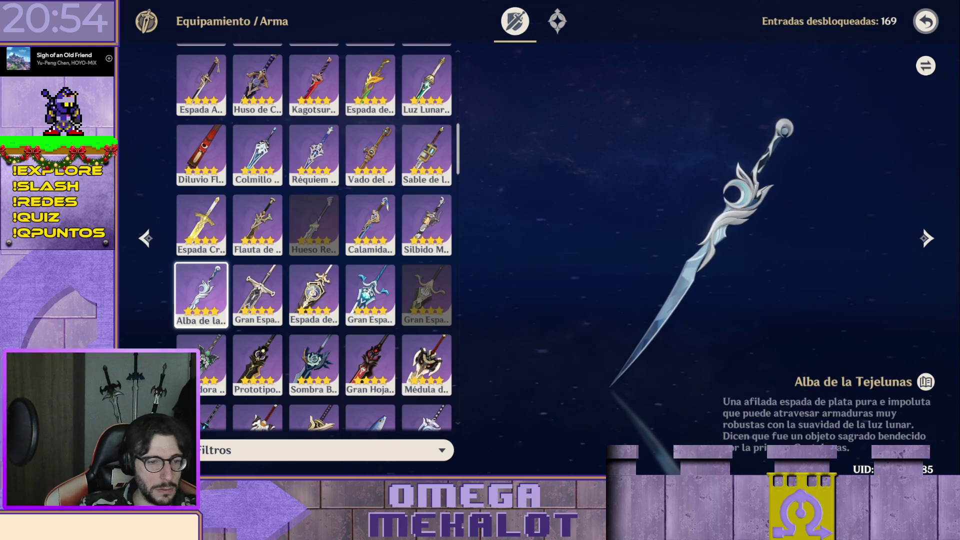
{"action": "scroll", "coordinate": [367, 225], "scroll_direction": "down", "scroll_amount": 1}
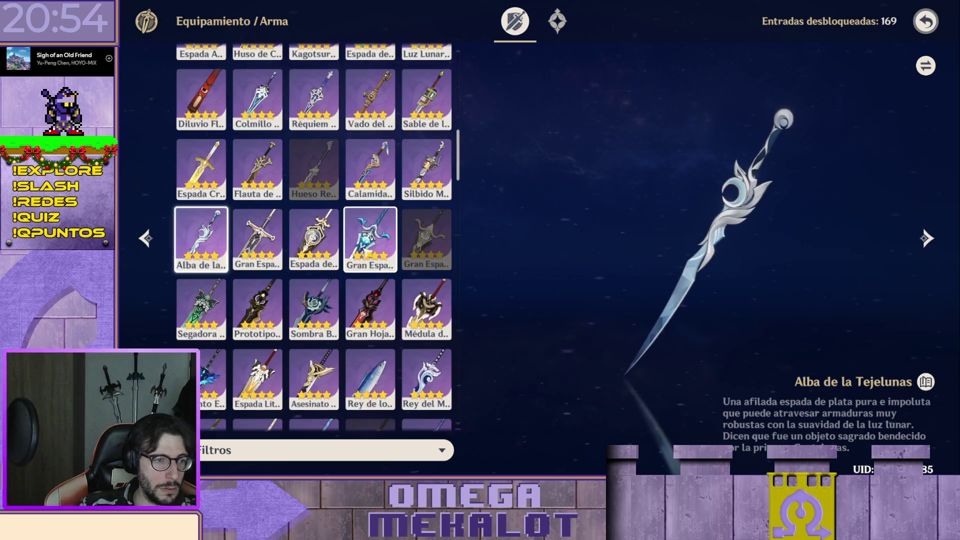
{"action": "scroll", "coordinate": [368, 225], "scroll_direction": "down", "scroll_amount": 2}
{"action": "scroll", "coordinate": [313, 97], "scroll_direction": "up", "scroll_amount": 1}
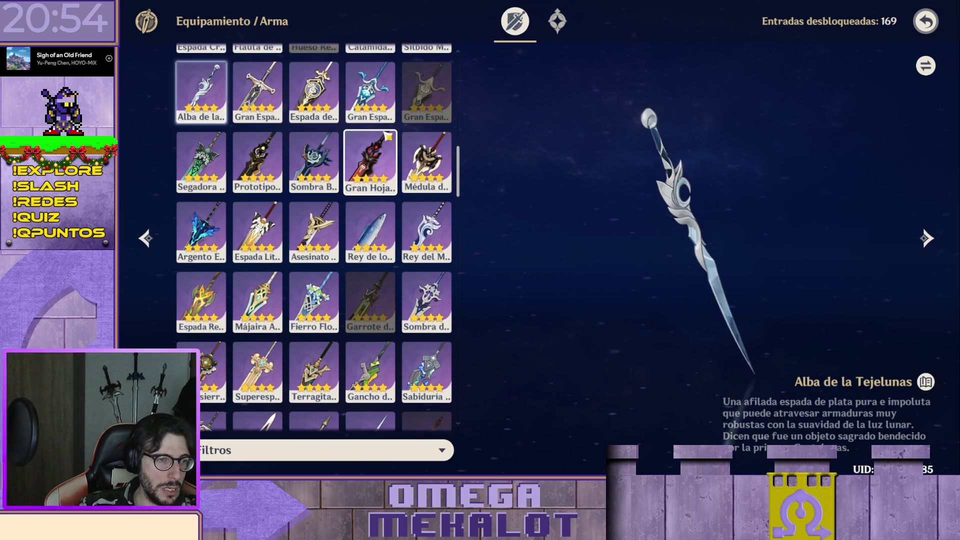
- View the Espada Lítica claymore, then show the Espada del Tiempo entry
{"action": "left_click", "coordinate": [258, 231]}
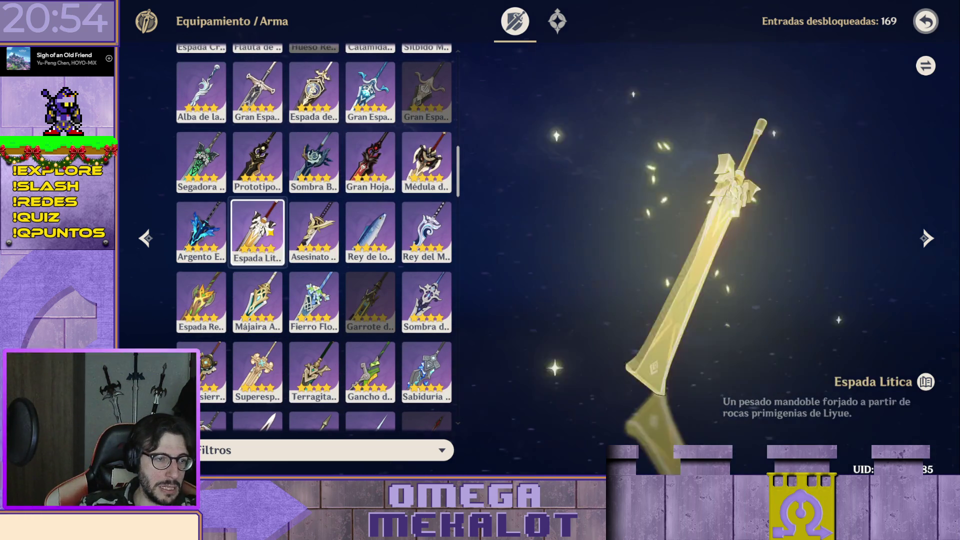
{"action": "scroll", "coordinate": [270, 233], "scroll_direction": "up", "scroll_amount": 2}
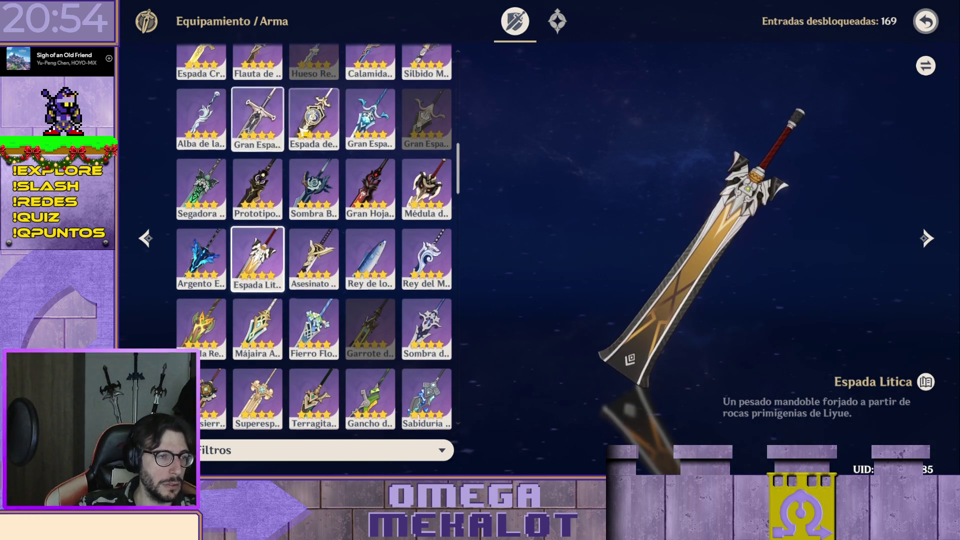
{"action": "left_click", "coordinate": [313, 120]}
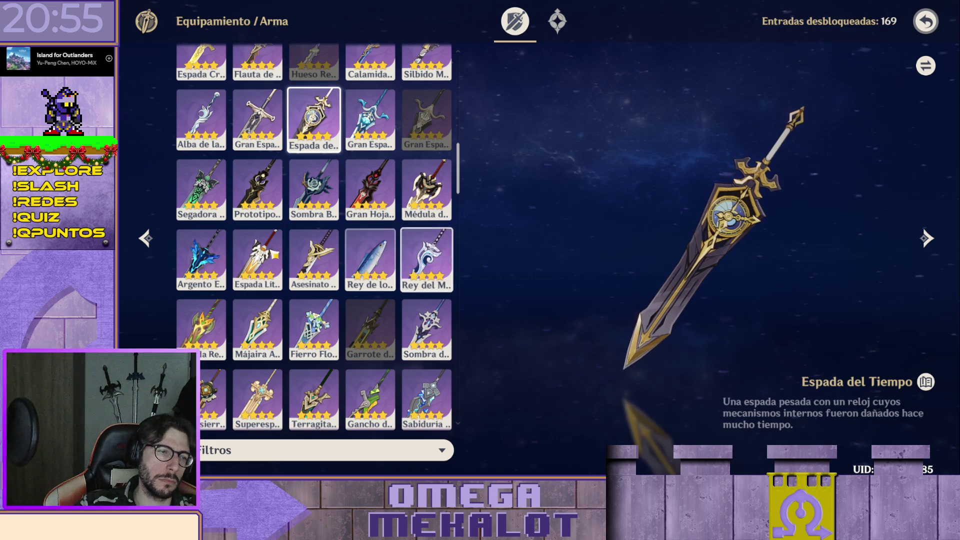
- Display the Segadora de la Lluvia claymore with its description
{"action": "left_click", "coordinate": [201, 188]}
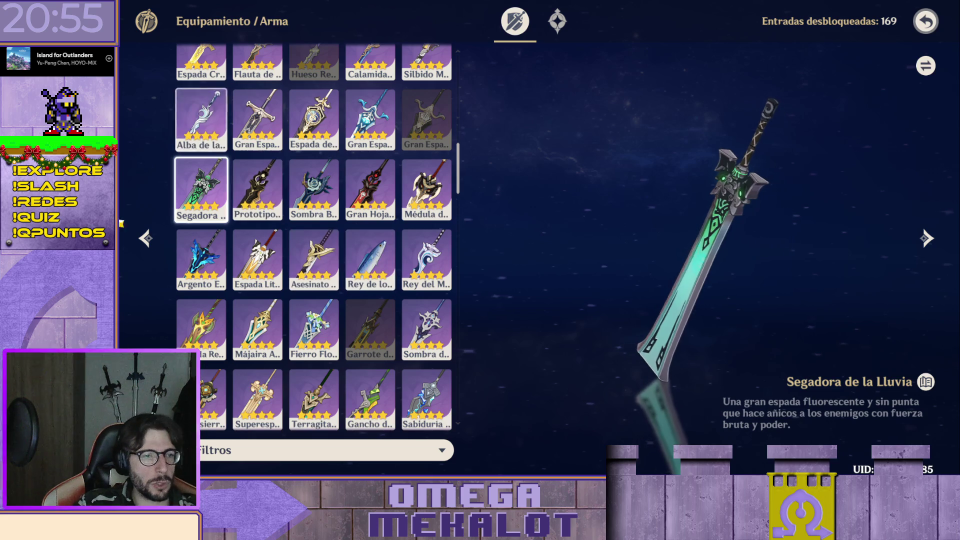
{"action": "scroll", "coordinate": [351, 257], "scroll_direction": "up", "scroll_amount": 1}
{"action": "scroll", "coordinate": [351, 257], "scroll_direction": "up", "scroll_amount": 2}
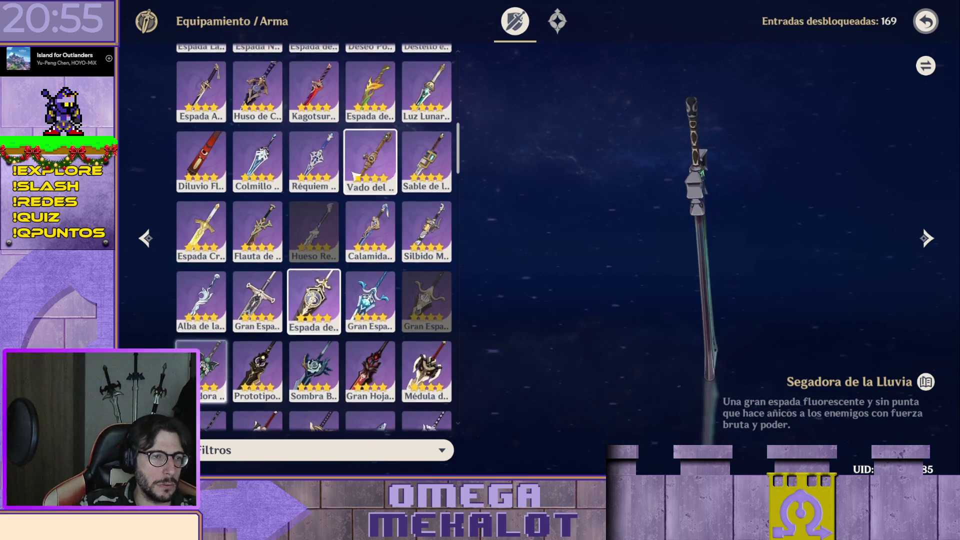
{"action": "scroll", "coordinate": [353, 225], "scroll_direction": "up", "scroll_amount": 2}
{"action": "scroll", "coordinate": [361, 241], "scroll_direction": "up", "scroll_amount": 1}
{"action": "scroll", "coordinate": [363, 241], "scroll_direction": "up", "scroll_amount": 2}
{"action": "scroll", "coordinate": [362, 240], "scroll_direction": "down", "scroll_amount": 1}
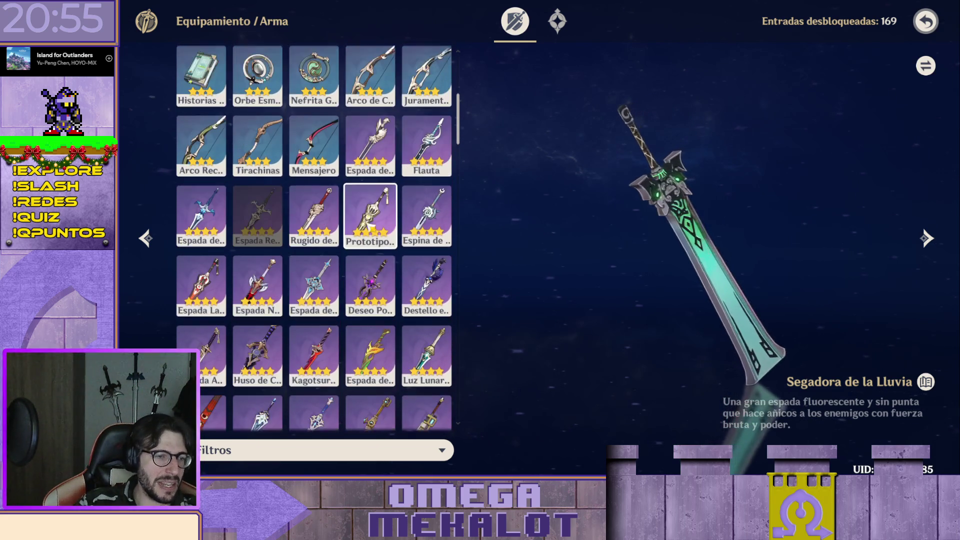
- Display the Prototipo Rencor sword with its description
{"action": "left_click", "coordinate": [364, 194]}
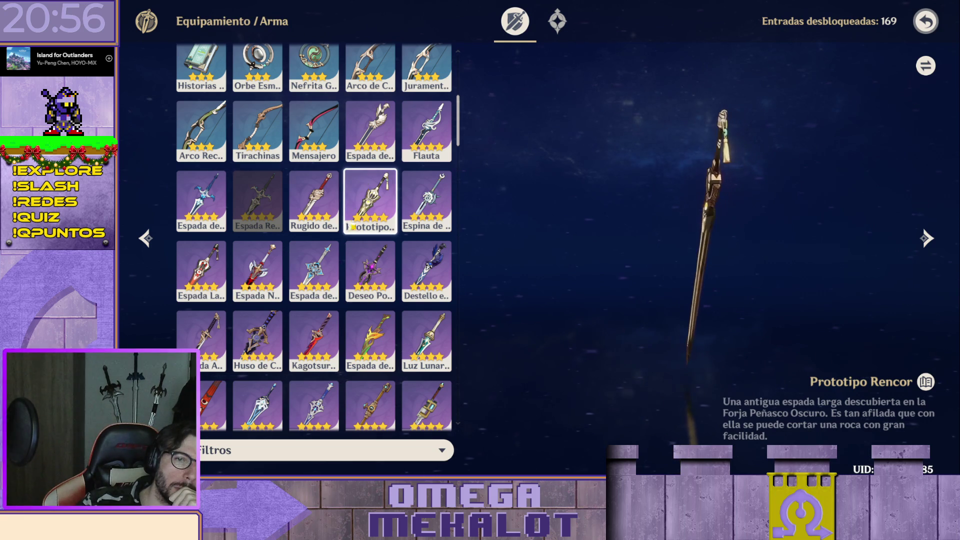
{"action": "scroll", "coordinate": [368, 342], "scroll_direction": "down", "scroll_amount": 3}
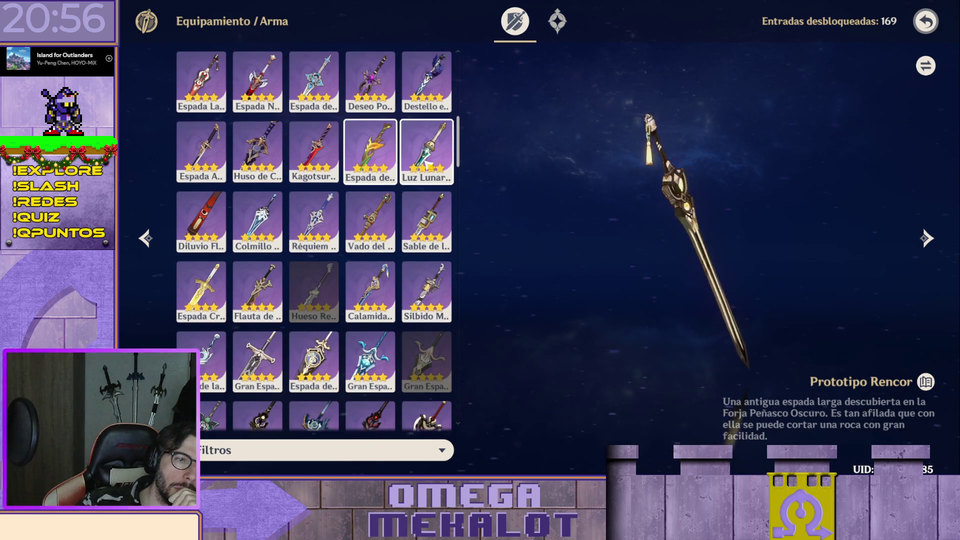
{"action": "scroll", "coordinate": [427, 163], "scroll_direction": "down", "scroll_amount": 1}
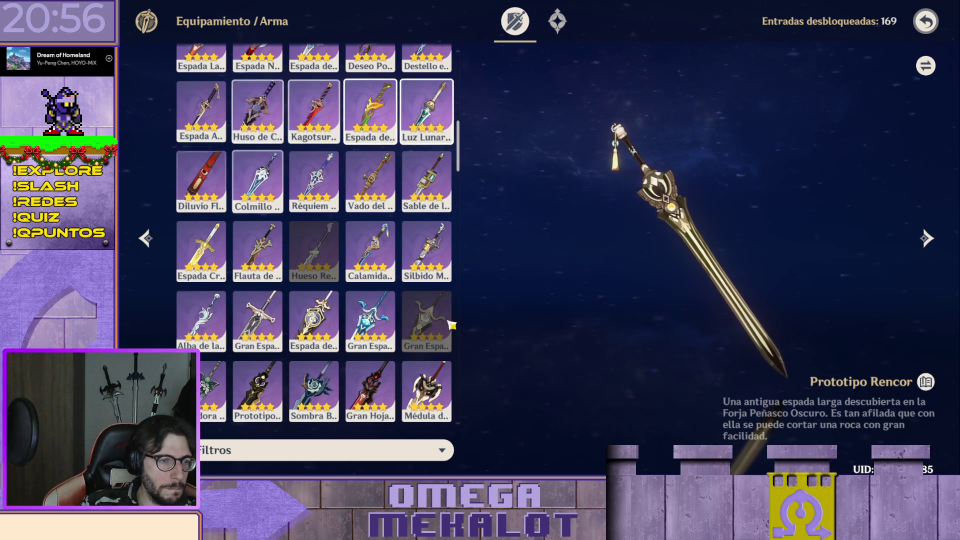
{"action": "scroll", "coordinate": [371, 264], "scroll_direction": "down", "scroll_amount": 1}
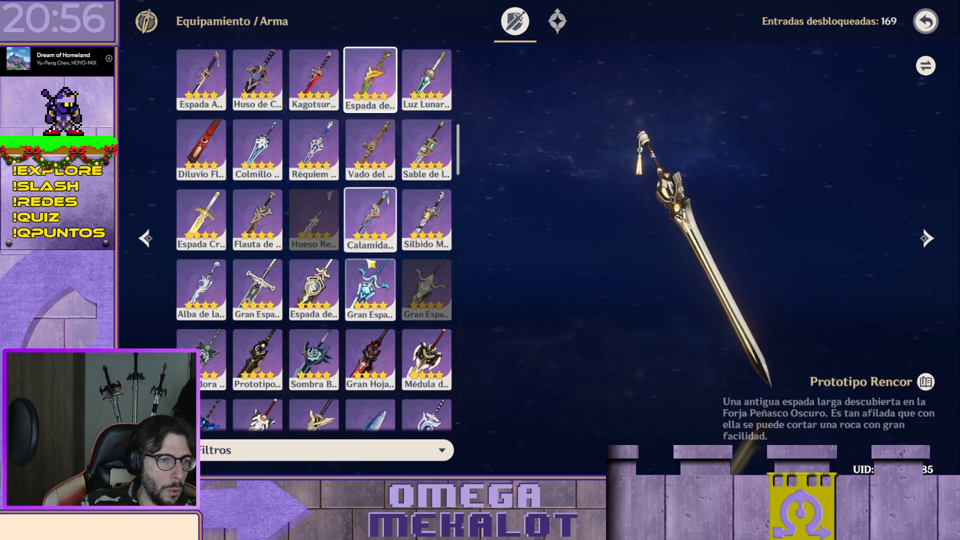
{"action": "scroll", "coordinate": [371, 265], "scroll_direction": "down", "scroll_amount": 1}
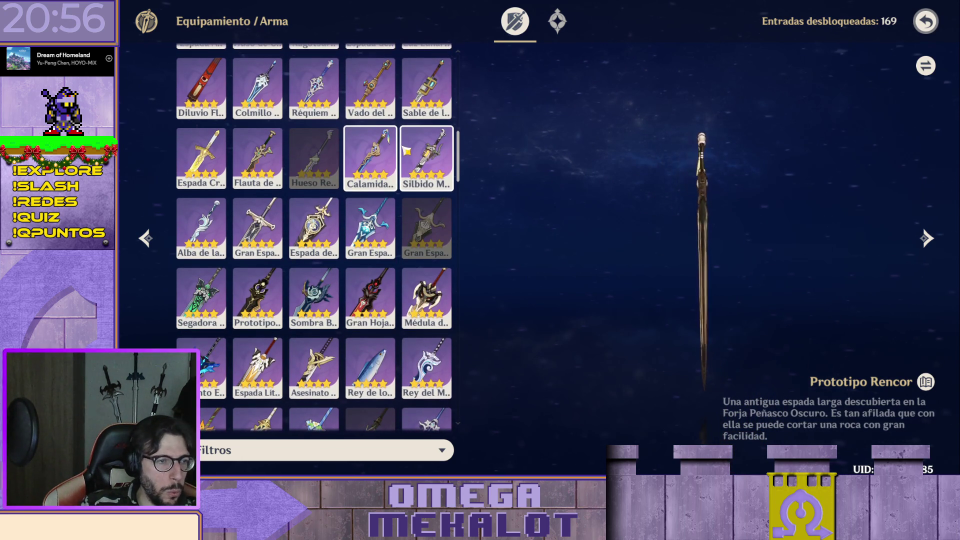
{"action": "scroll", "coordinate": [428, 157], "scroll_direction": "up", "scroll_amount": 1}
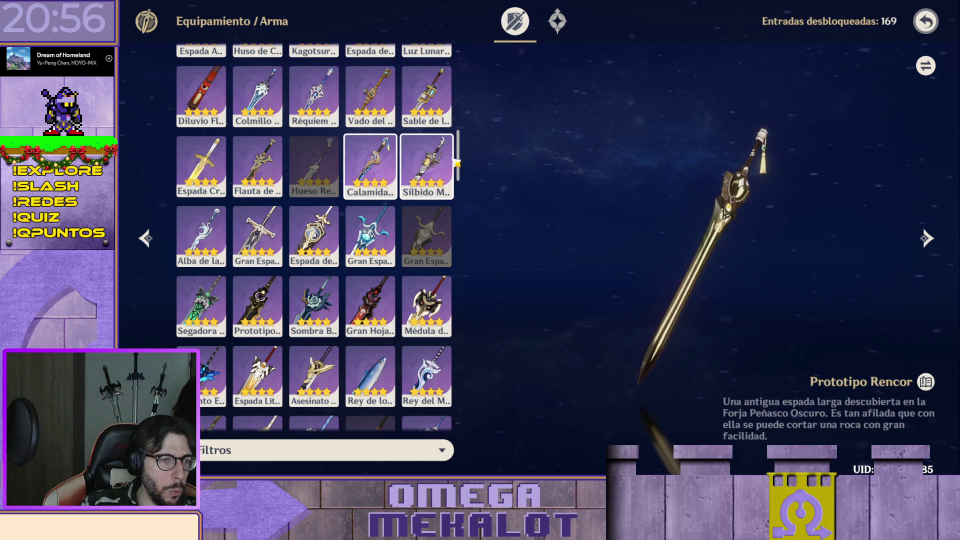
{"action": "scroll", "coordinate": [346, 158], "scroll_direction": "down", "scroll_amount": 3}
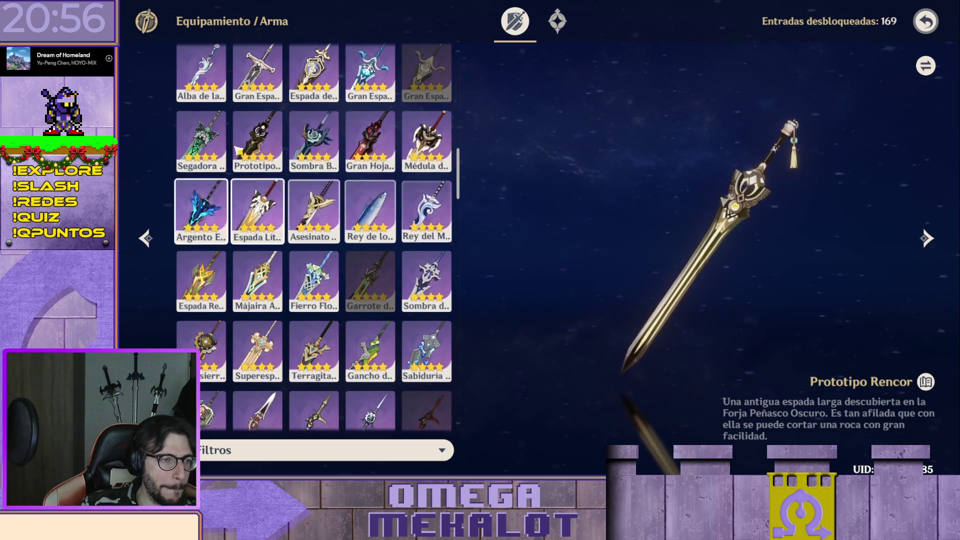
- Display the Sombra Blanca sword with its description
{"action": "left_click", "coordinate": [314, 142]}
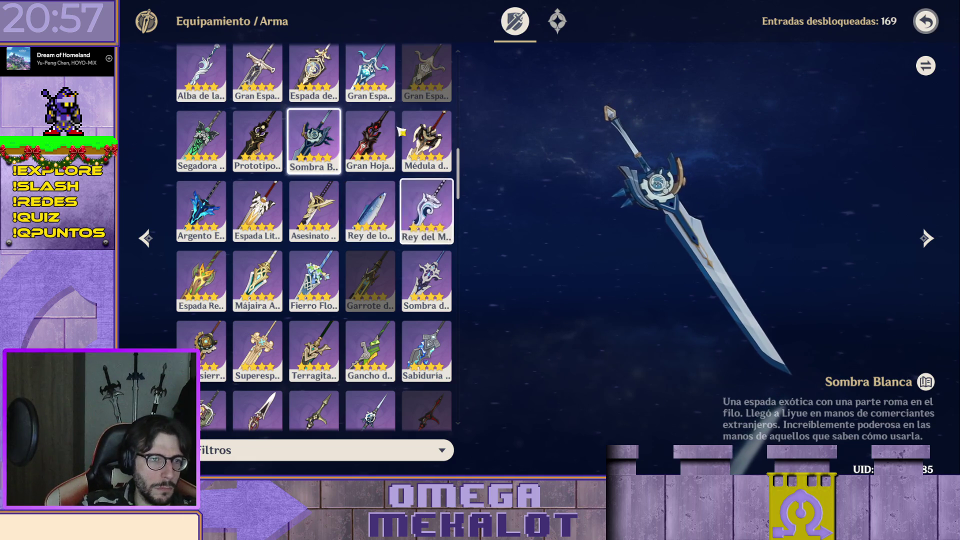
- Display the Médula de la Serpiente Marina claymore with its description
{"action": "left_click", "coordinate": [427, 143]}
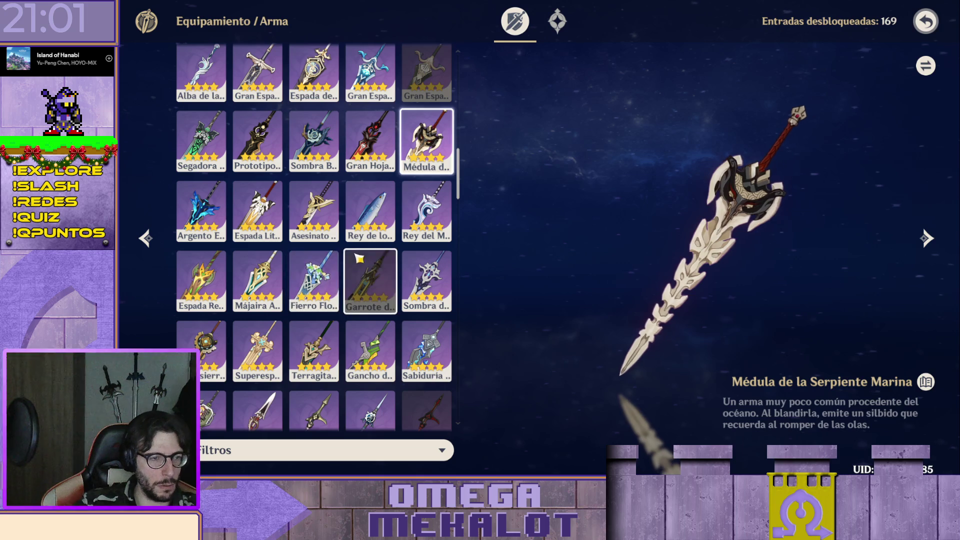
{"action": "scroll", "coordinate": [357, 330], "scroll_direction": "up", "scroll_amount": 1}
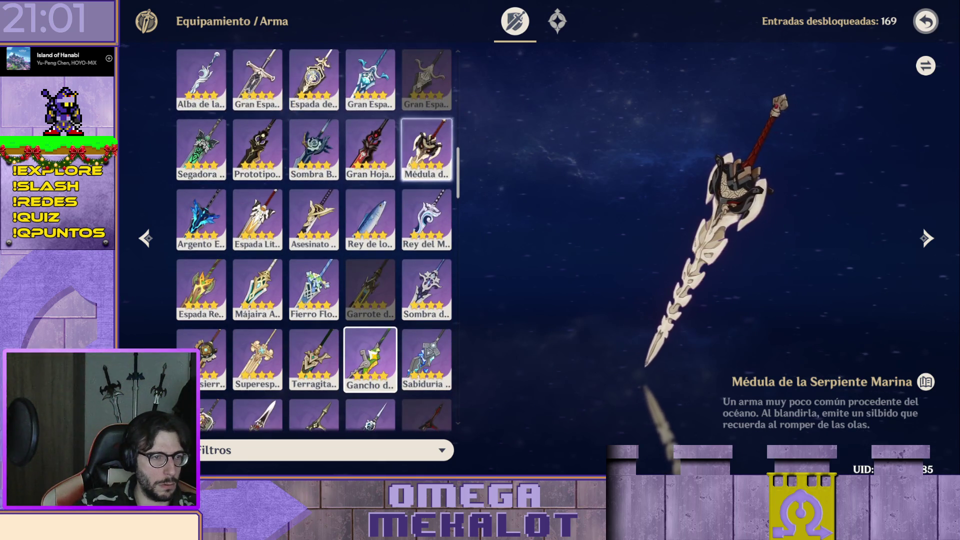
{"action": "scroll", "coordinate": [373, 339], "scroll_direction": "down", "scroll_amount": 5}
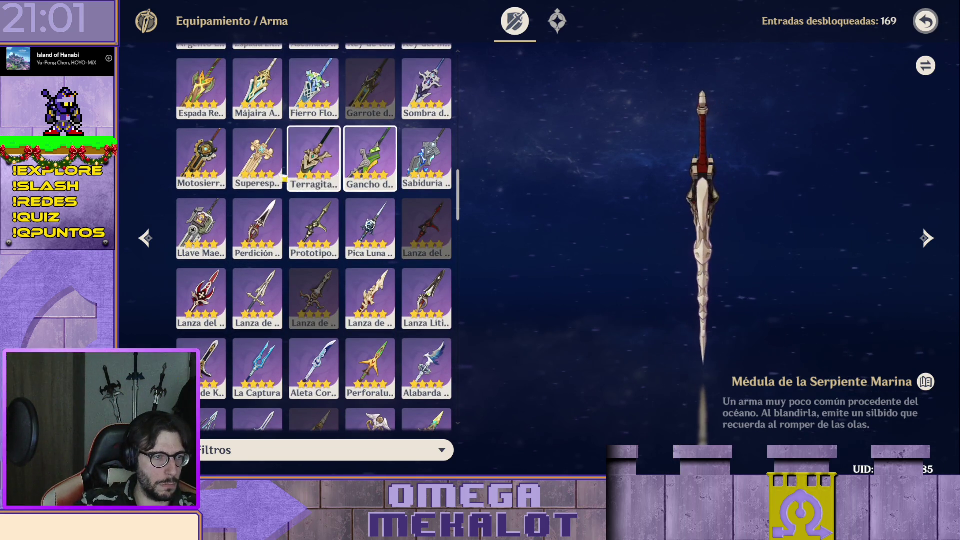